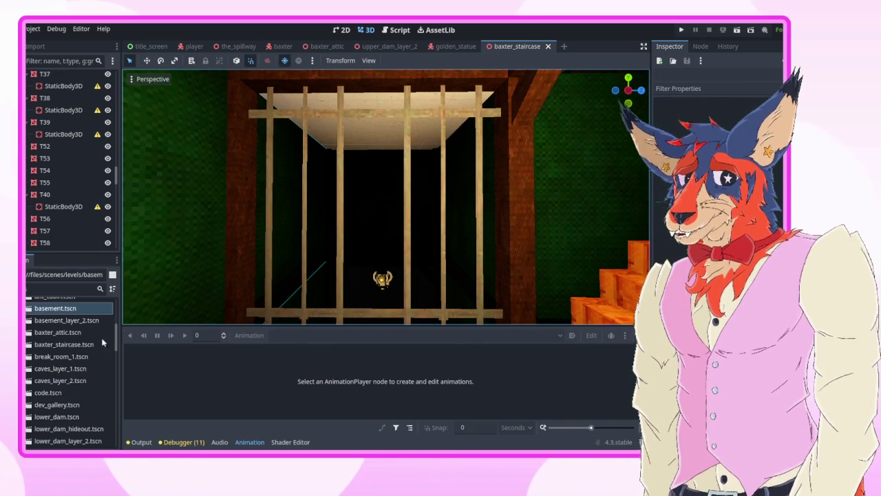
Step: Open perry_cabin.tscn, inspect Board1 on its boarded door, then return to baxter_staircase
drag(115, 342, 115, 364)
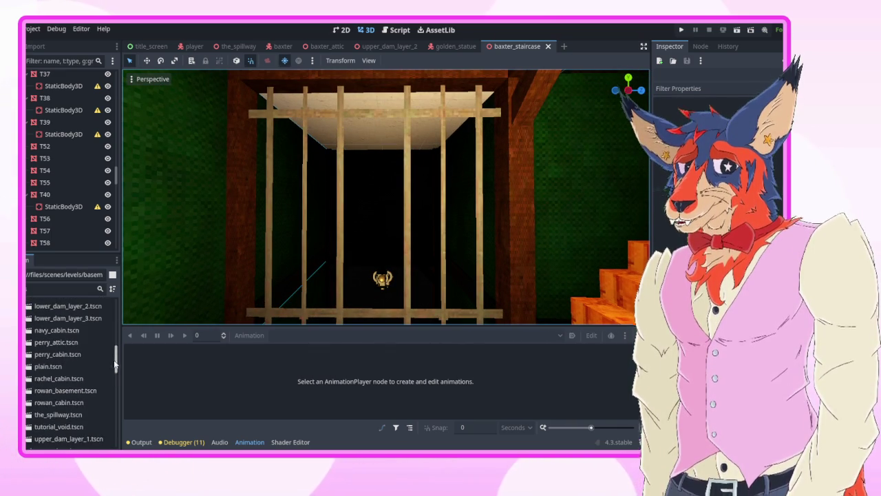
double_click(67, 355)
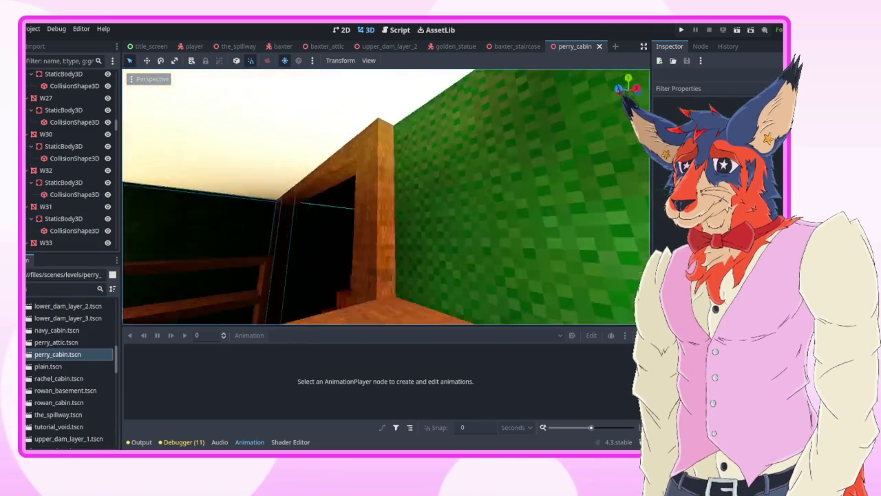
key(w)
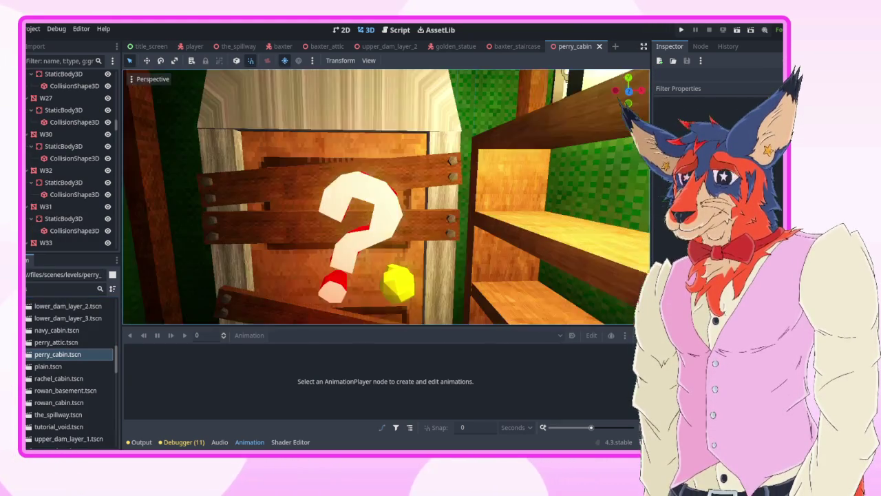
click(285, 190)
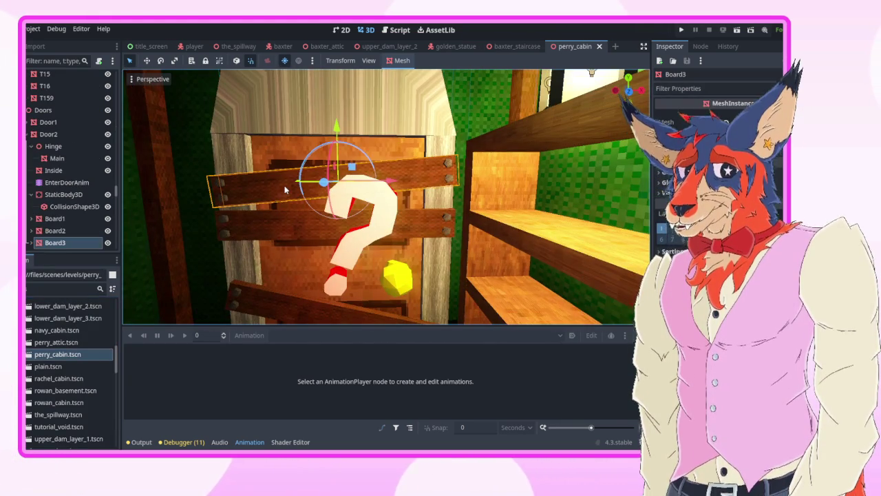
click(86, 206)
click(75, 219)
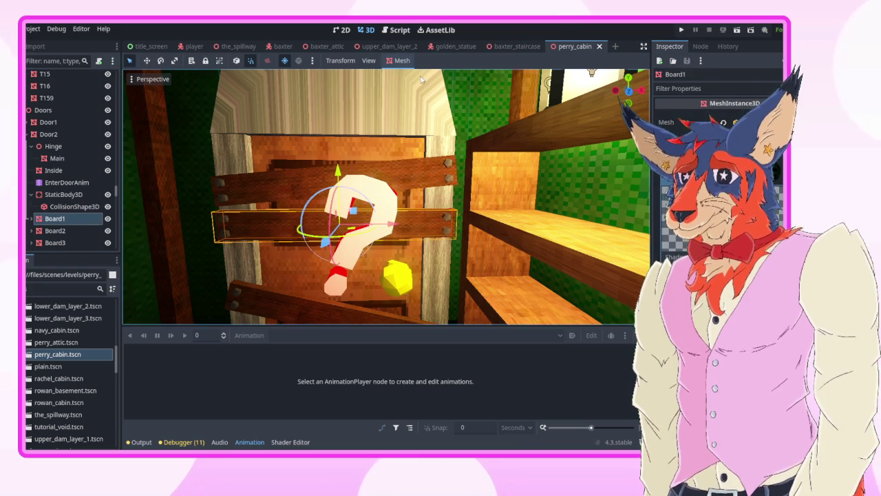
click(534, 44)
Step: Rotate Board1 under Gate to lie flat and slide it along X across the bars
click(365, 200)
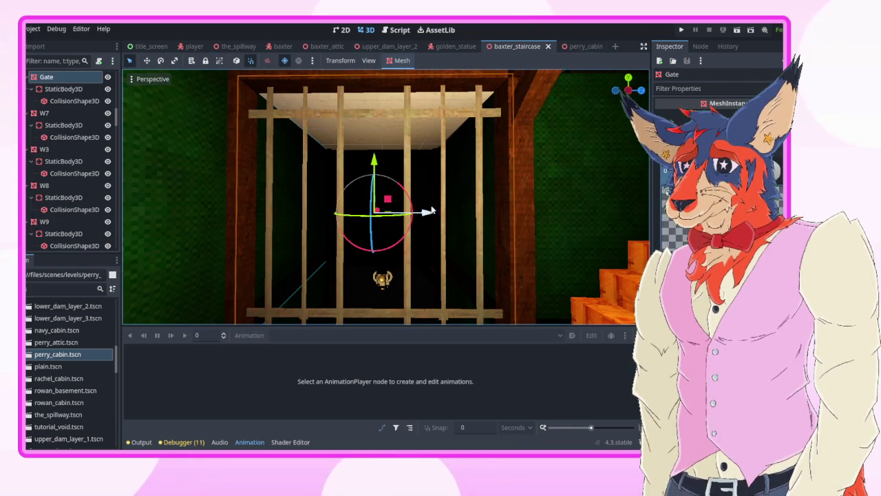
drag(364, 200, 383, 210)
mouse_move(456, 212)
mouse_down()
mouse_move(440, 206)
mouse_move(371, 227)
mouse_move(344, 206)
mouse_move(317, 220)
mouse_move(371, 200)
mouse_up()
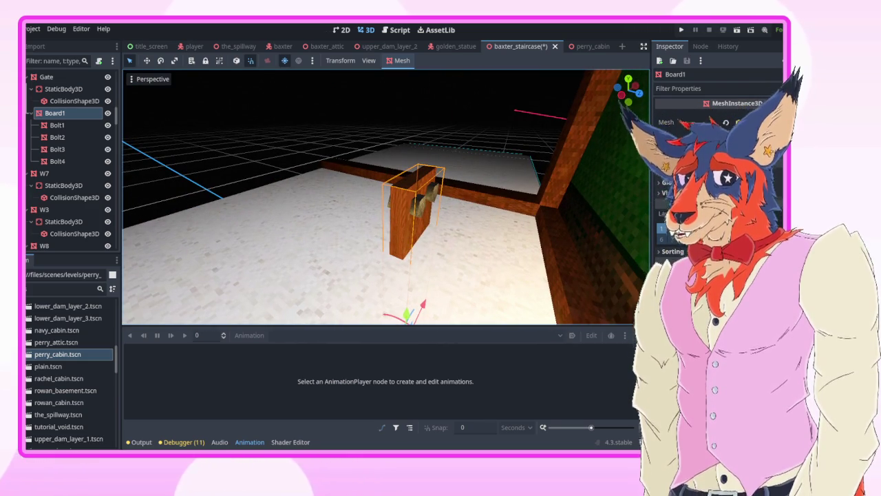
mouse_move(372, 199)
mouse_down()
mouse_move(344, 221)
mouse_move(451, 199)
mouse_up()
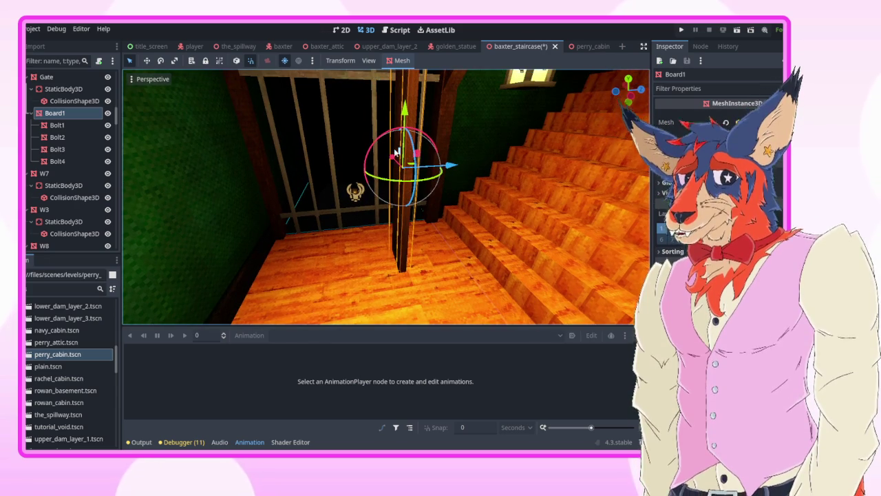
mouse_move(372, 142)
mouse_down()
mouse_move(324, 169)
mouse_move(262, 310)
mouse_move(410, 207)
mouse_move(370, 242)
mouse_up()
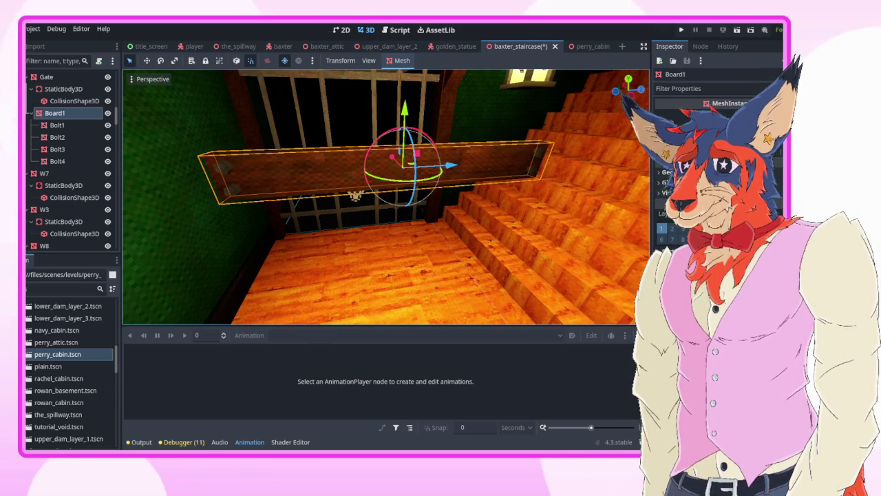
drag(501, 256, 434, 255)
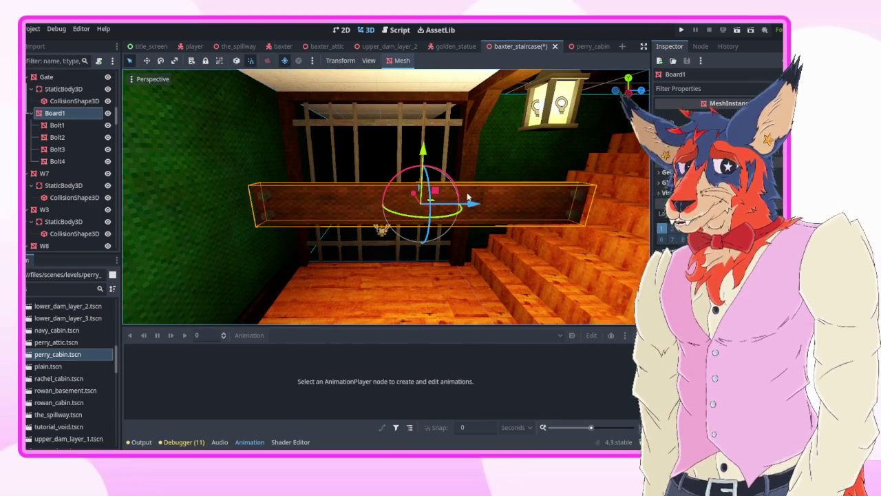
mouse_move(467, 197)
mouse_down()
mouse_move(410, 208)
mouse_move(383, 200)
mouse_move(465, 208)
mouse_move(377, 253)
mouse_up()
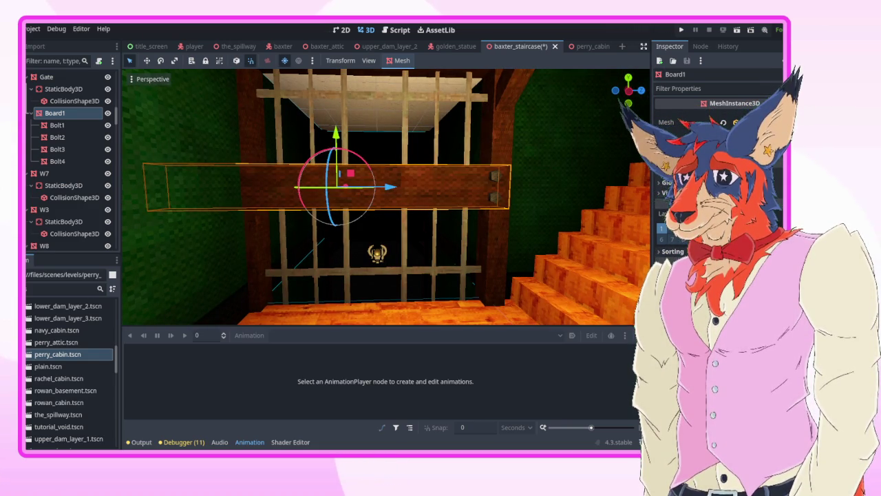
Step: Adjust Board1's length and position along X so it fits across the gate
key(ctrl+z)
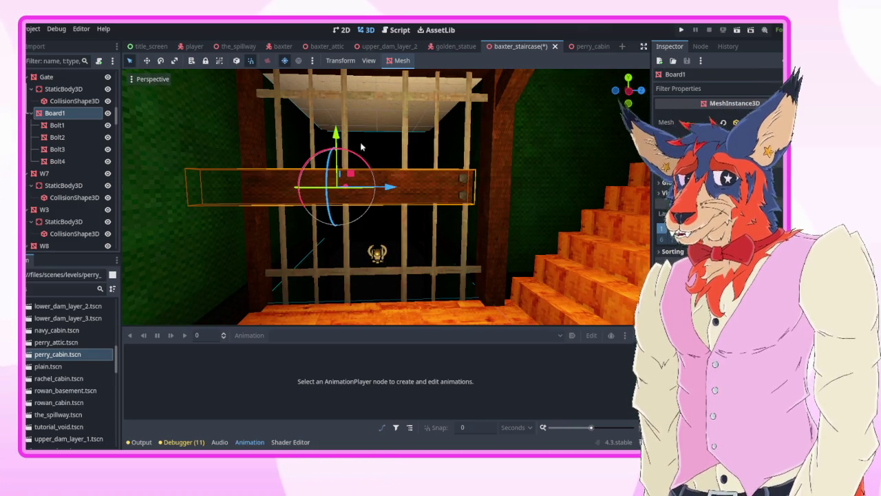
drag(387, 187, 430, 186)
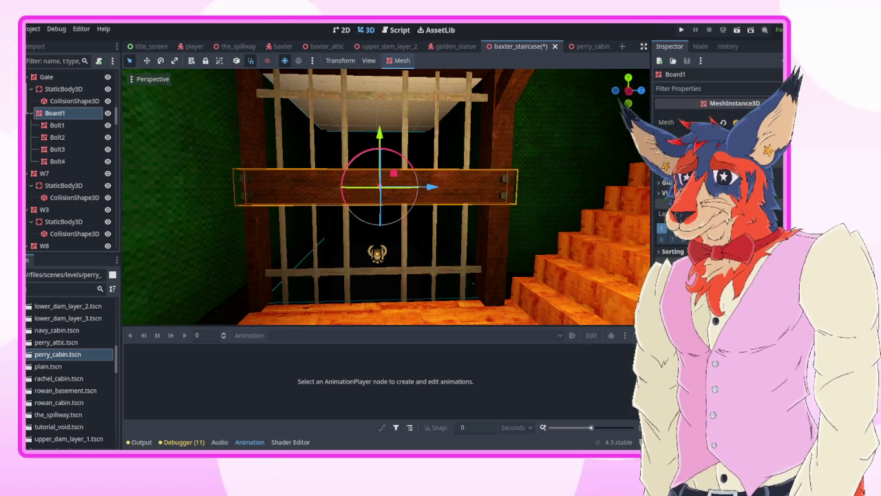
key(ctrl+z)
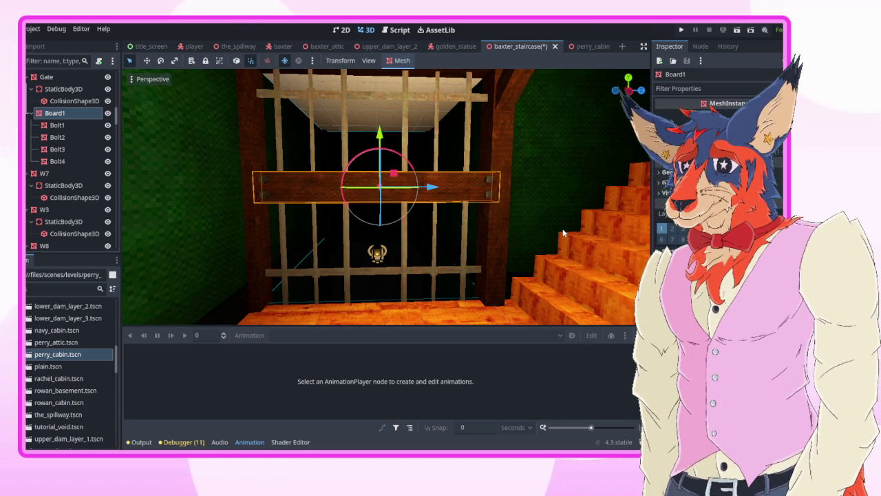
drag(562, 233, 426, 210)
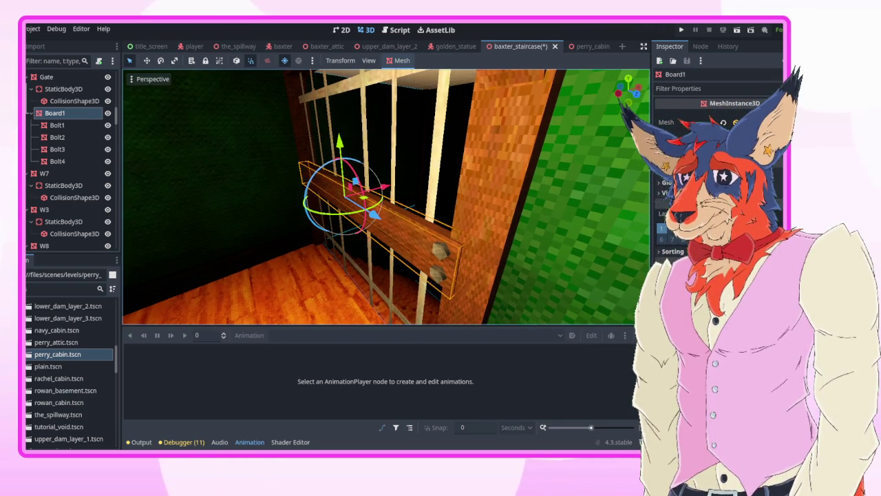
key(ctrl+shift+z)
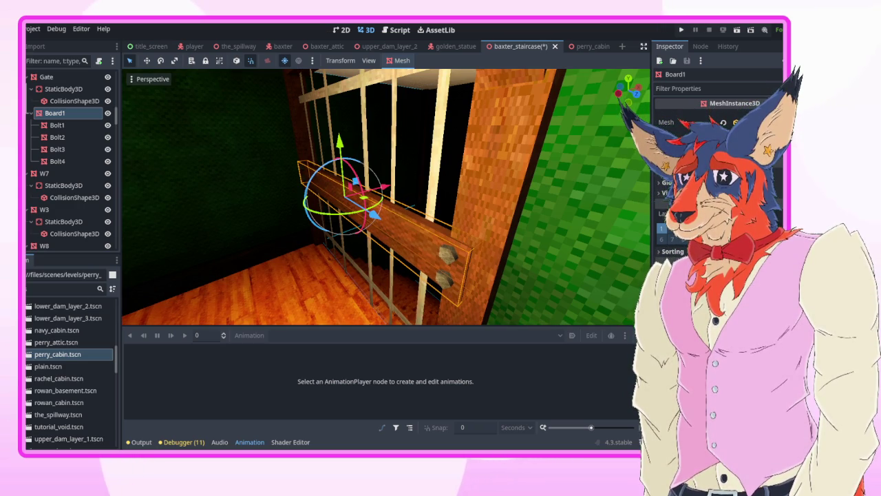
key(ctrl+shift+z)
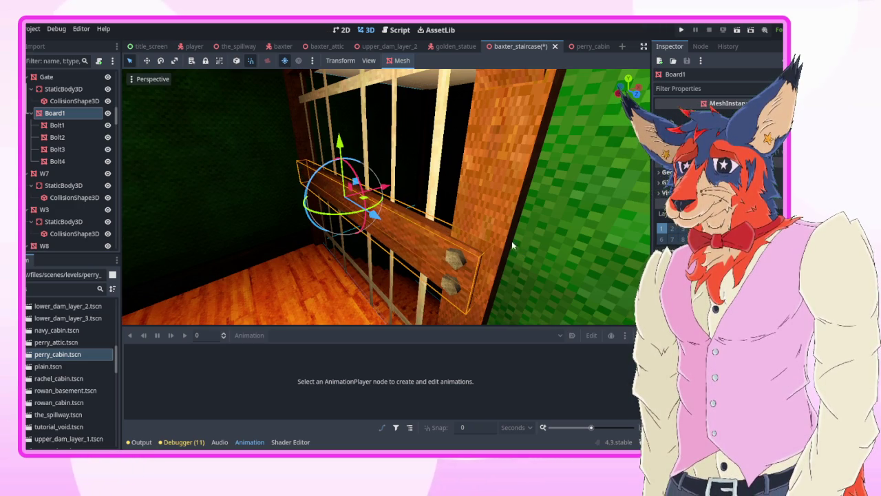
mouse_move(512, 245)
mouse_down()
mouse_move(481, 227)
mouse_move(468, 193)
mouse_move(466, 257)
mouse_move(428, 258)
mouse_move(447, 257)
mouse_up()
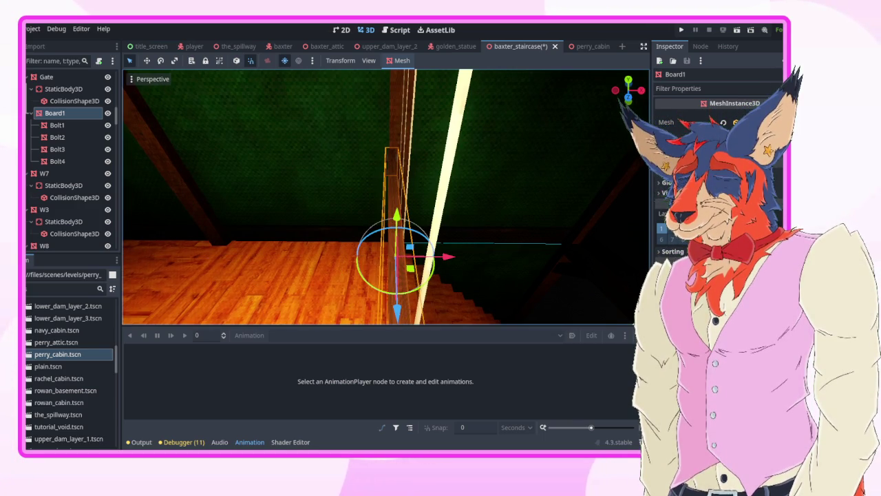
key(ctrl+z)
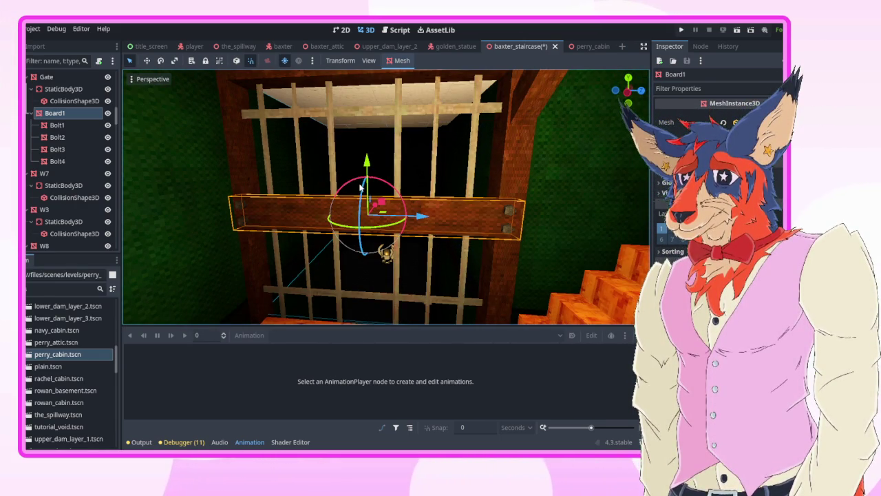
Step: Duplicate Board1 as Board2, raised and tilted about 5 degrees, then duplicate it as Board3
key(ctrl+d)
drag(366, 163, 368, 77)
mouse_move(389, 106)
mouse_down()
mouse_move(366, 87)
mouse_move(376, 267)
mouse_move(369, 223)
mouse_move(368, 232)
mouse_up()
key(ctrl+d)
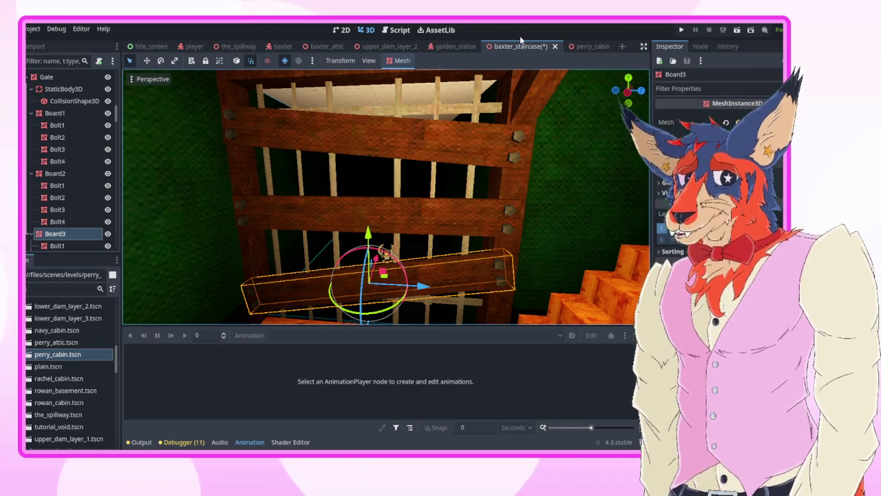
Step: Compare against the boards on perry_cabin's door, then return to baxter_staircase
click(582, 46)
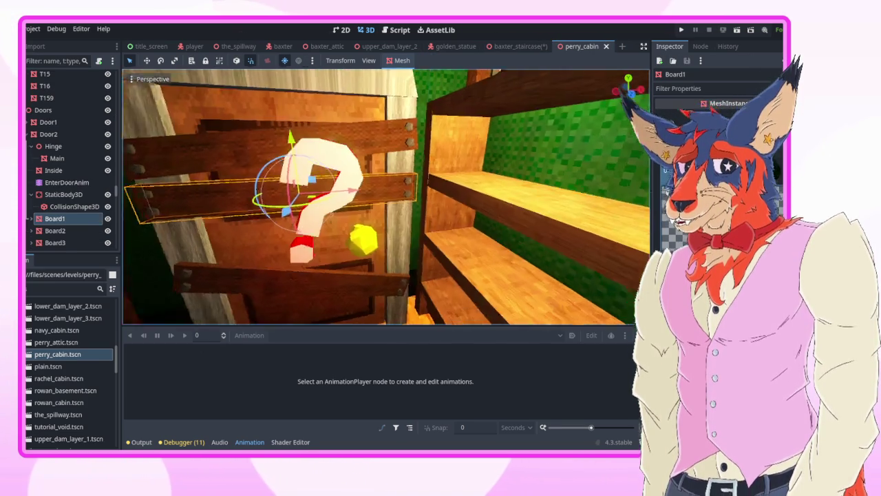
drag(482, 227, 510, 237)
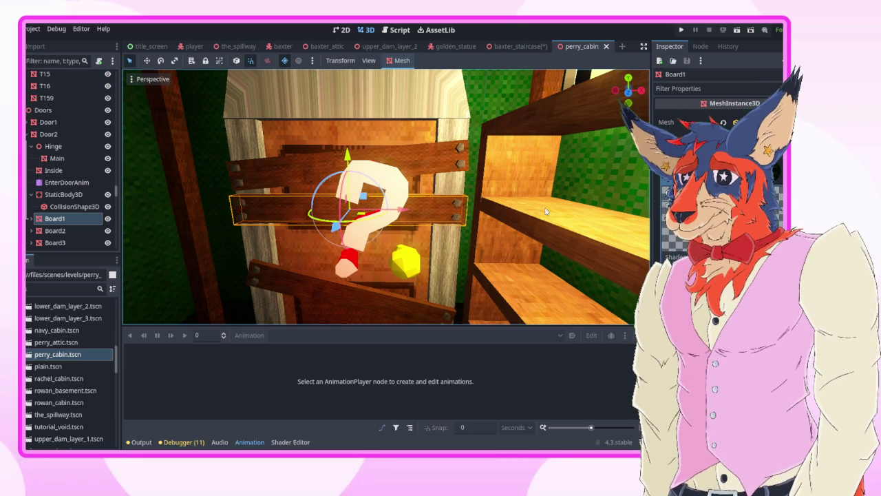
click(516, 46)
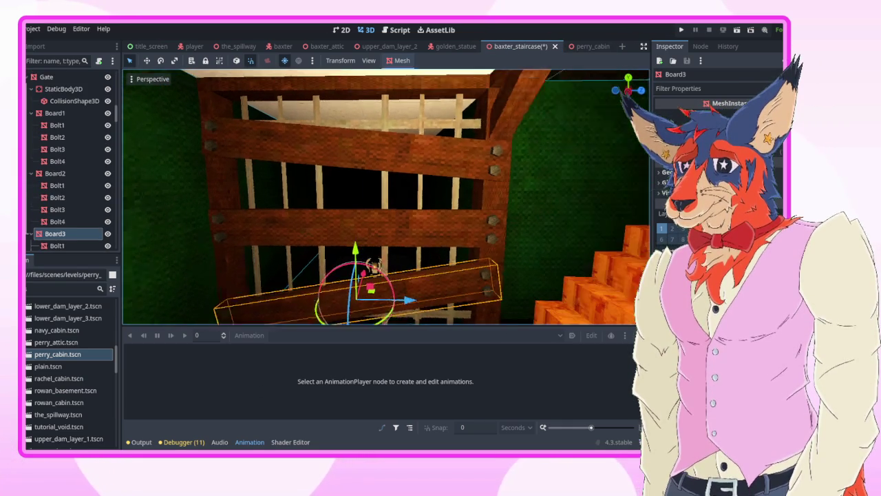
Step: Save baxter_staircase, then delete the Gate node with all its boards
key(ctrl+s)
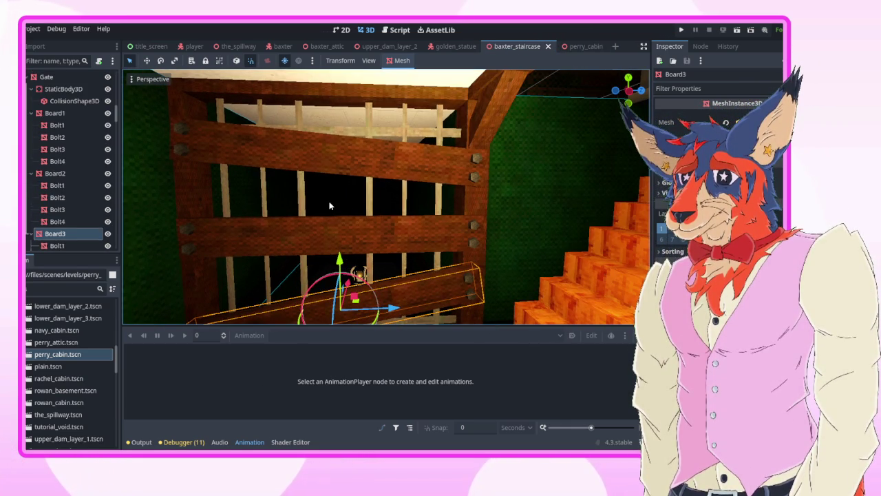
click(329, 205)
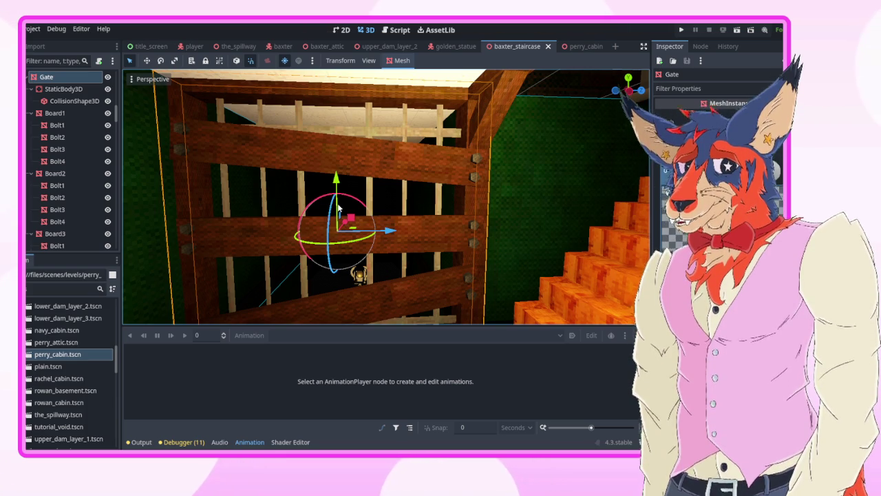
key(Delete)
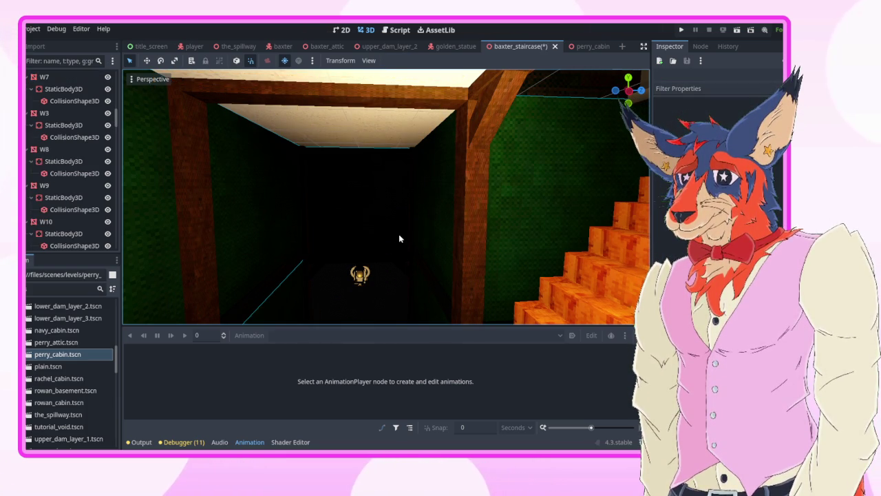
Step: Undo the Gate deletion and test-run the scene with F6, then stop it
key(ctrl+z)
click(285, 192)
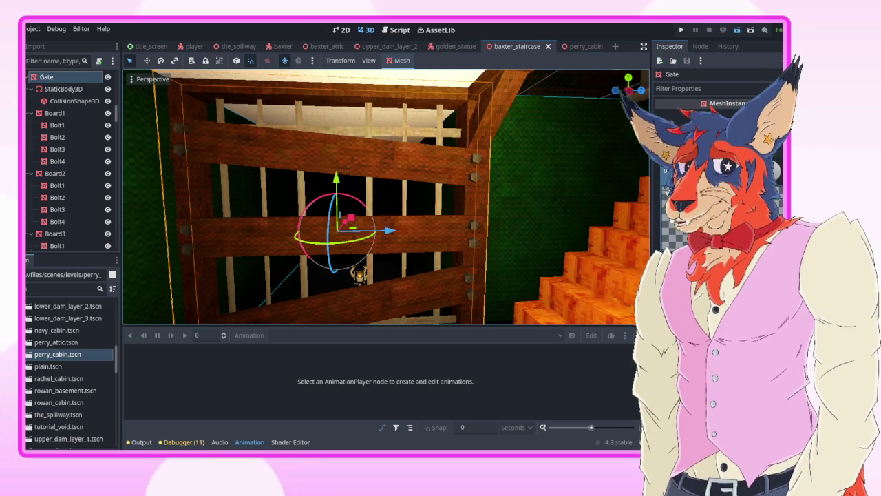
key(F6)
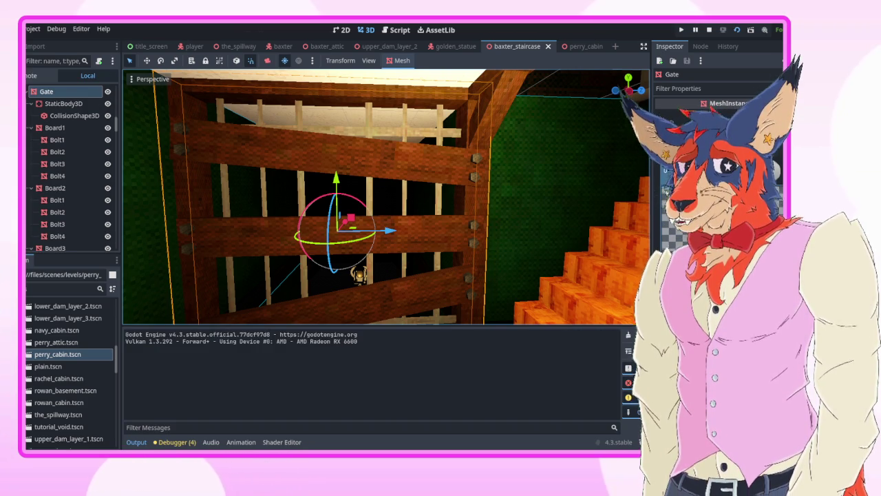
key(F8)
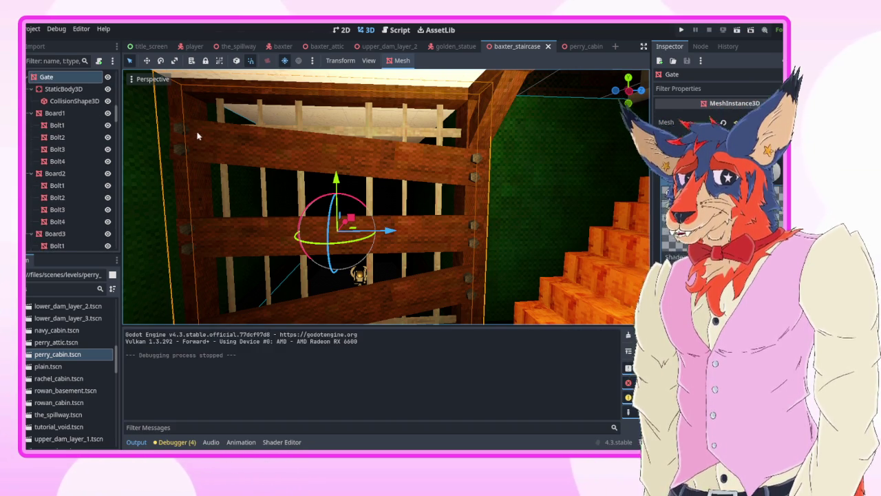
Step: Attach a new baxter_staircase.gd script, extending Node3D, to the BaxterStaircase root
scroll(83, 138, up, 5)
click(85, 81)
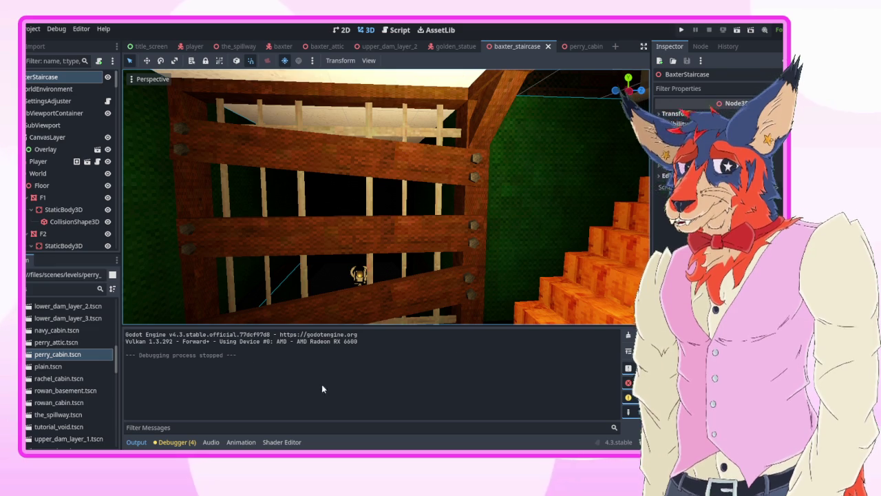
key(ctrl+alt+a)
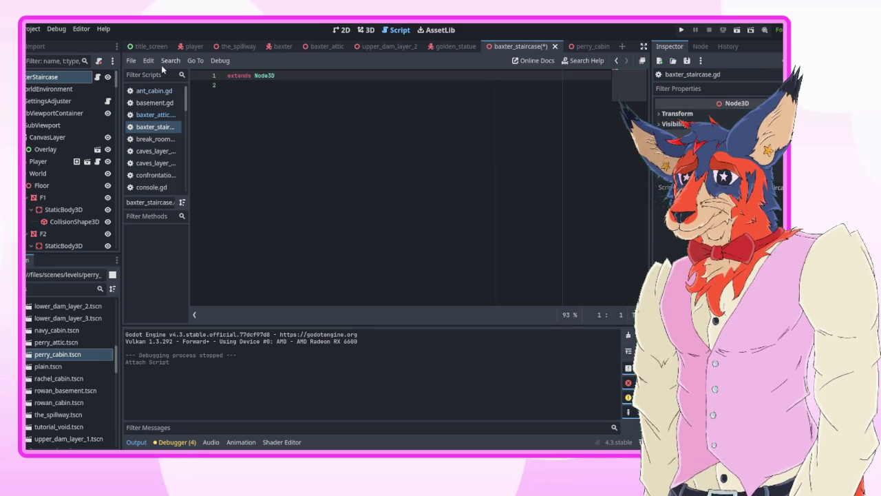
Step: Copy the first 16 lines of baxter_attic.gd, its variables and _ready fade
click(155, 114)
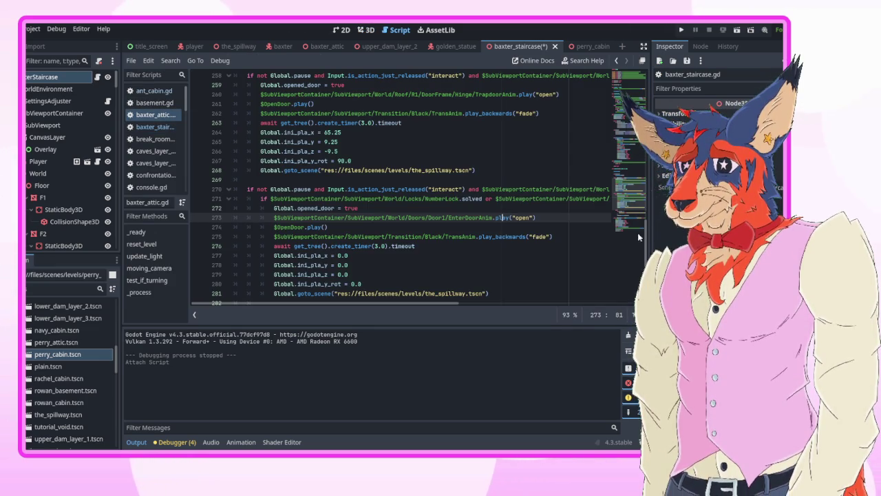
drag(642, 233, 606, 55)
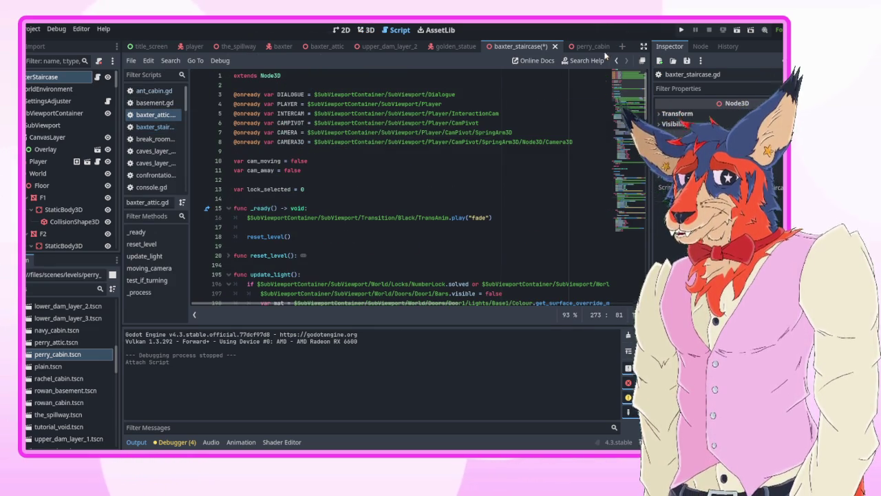
mouse_move(513, 218)
mouse_down()
mouse_move(275, 218)
mouse_move(231, 75)
mouse_up()
key(ctrl+c)
Step: Replace baxter_staircase.gd's contents with the copied lines, save it, and run the scene
key(ctrl+a)
key(Delete)
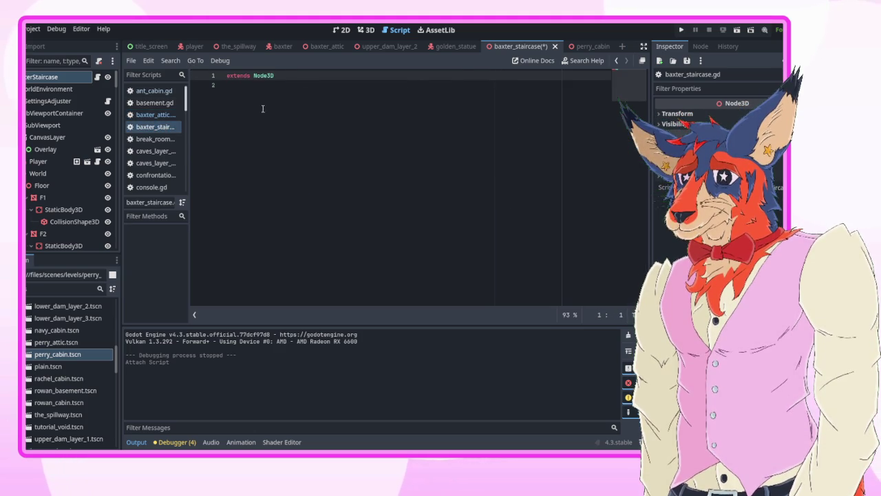
key(ctrl+a)
key(ctrl+v)
click(391, 104)
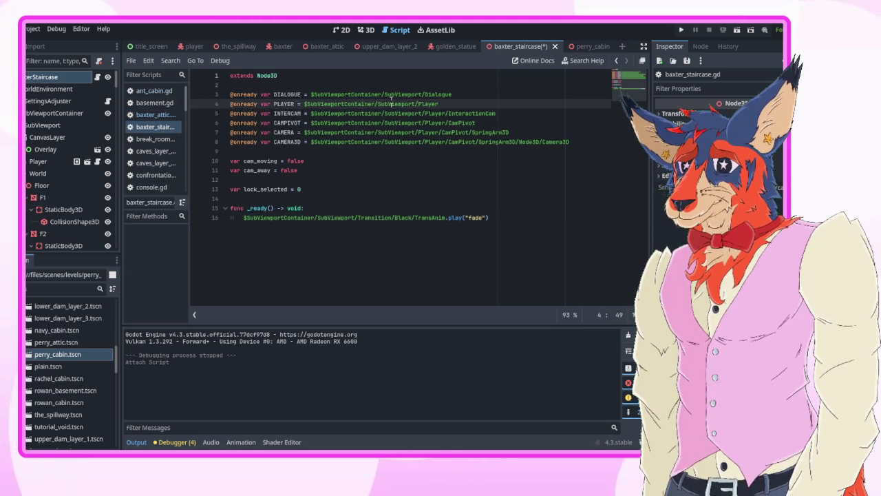
key(ctrl+s)
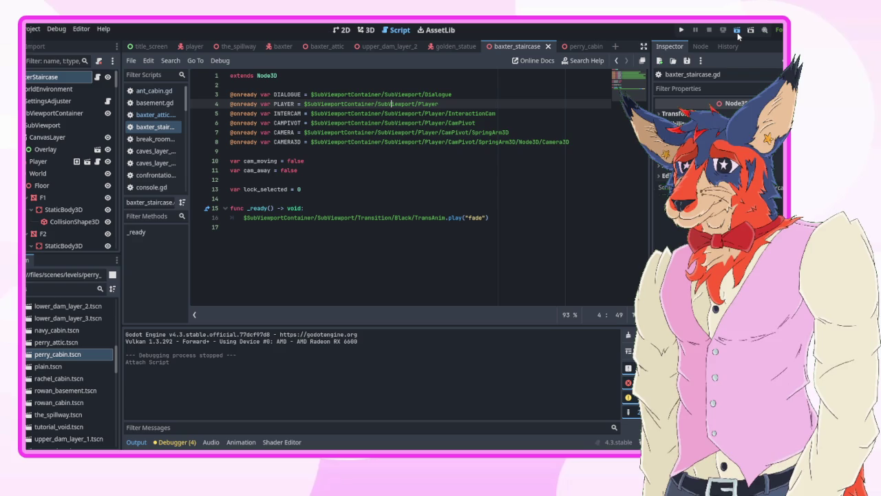
click(737, 30)
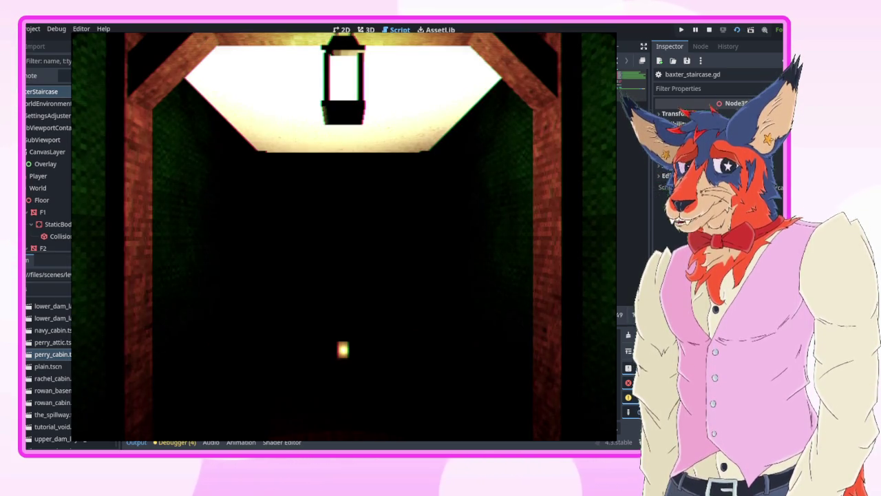
Step: Walk down the corridor to the boarded gate in the test run, then stop the game
key(w)
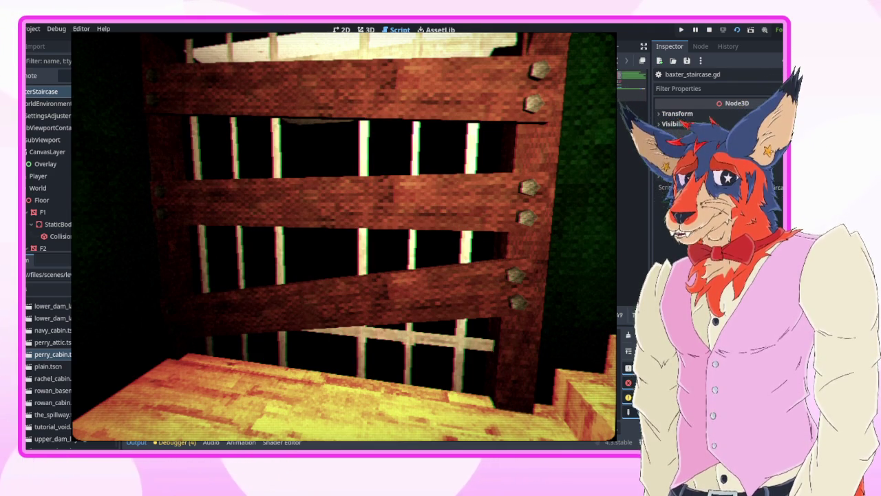
key(F8)
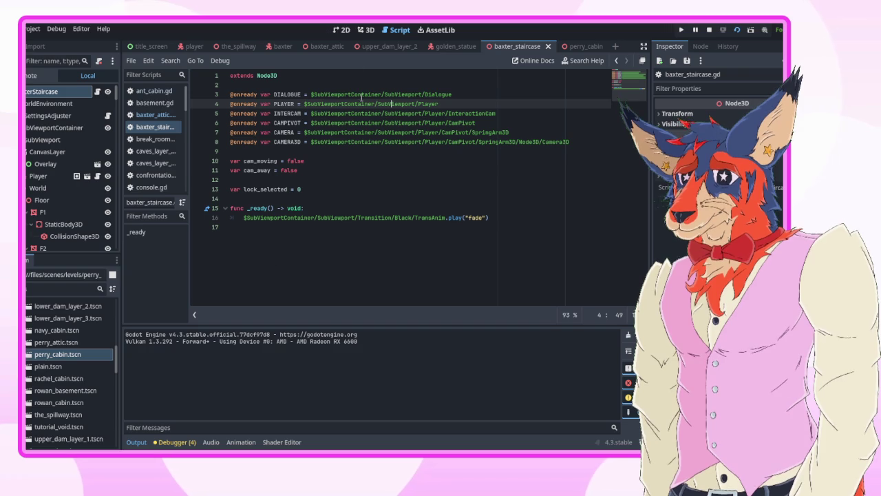
Step: Make the Gate mesh's material override transparent, then orbit around the staircase to check
click(366, 30)
scroll(401, 229, up, 4)
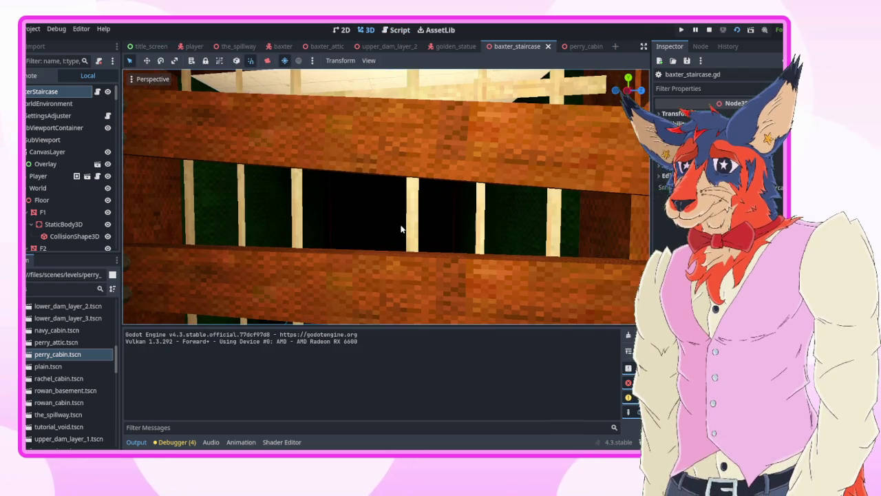
click(402, 229)
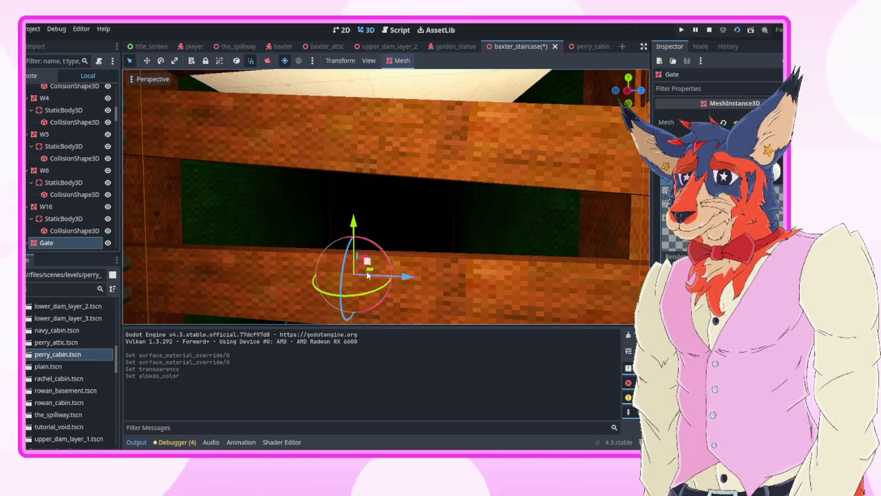
key(f)
mouse_move(403, 252)
mouse_down()
mouse_move(385, 234)
mouse_move(413, 248)
mouse_move(403, 252)
mouse_up()
click(246, 257)
mouse_move(246, 257)
mouse_down()
mouse_move(289, 207)
mouse_move(250, 260)
mouse_up()
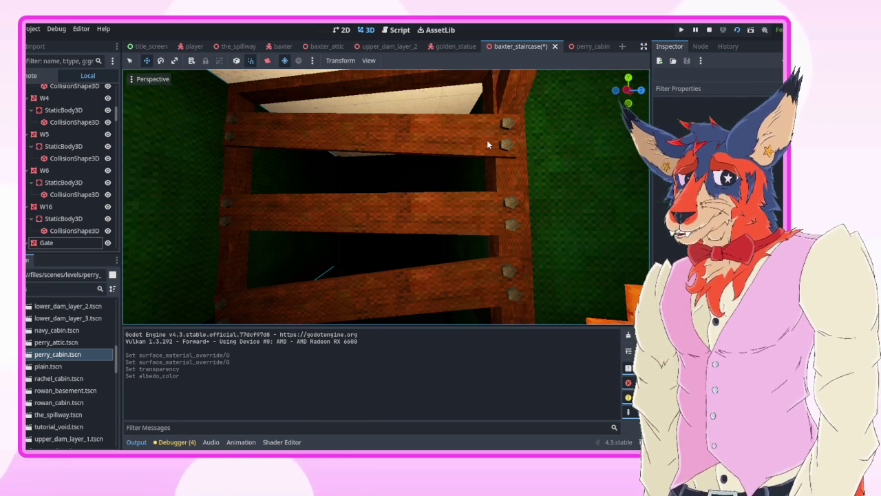
mouse_move(487, 140)
mouse_down()
mouse_move(448, 207)
mouse_move(413, 165)
mouse_move(441, 192)
mouse_move(427, 172)
mouse_move(413, 206)
mouse_move(441, 165)
mouse_move(413, 207)
mouse_move(413, 179)
mouse_move(420, 200)
mouse_move(427, 186)
mouse_move(441, 206)
mouse_move(434, 193)
mouse_move(426, 206)
mouse_move(440, 186)
mouse_move(423, 200)
mouse_up()
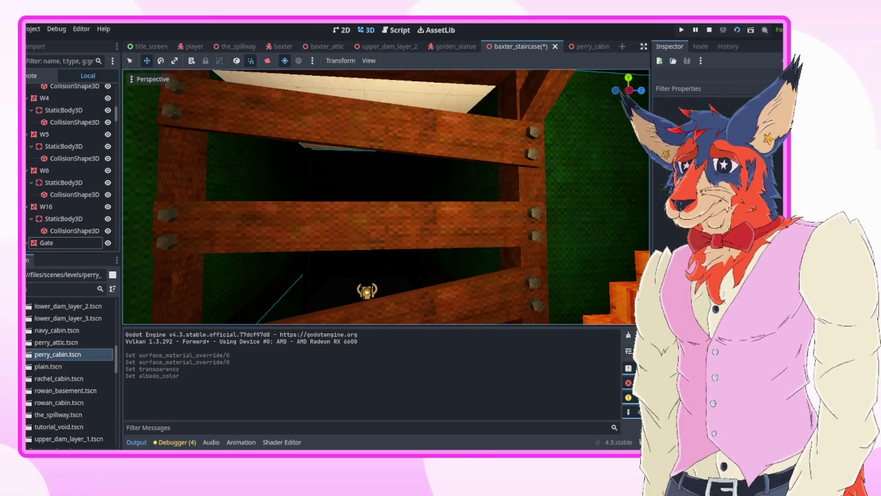
mouse_move(424, 200)
mouse_down()
mouse_move(430, 193)
mouse_move(441, 207)
mouse_move(413, 193)
mouse_move(477, 144)
mouse_up()
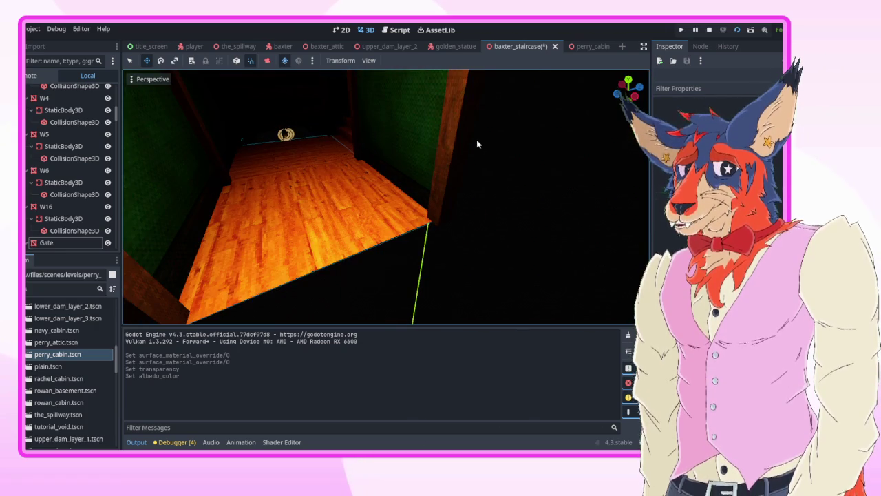
Step: Duplicate floor F3 as F4 and move it -4 units along X into the gap
click(313, 243)
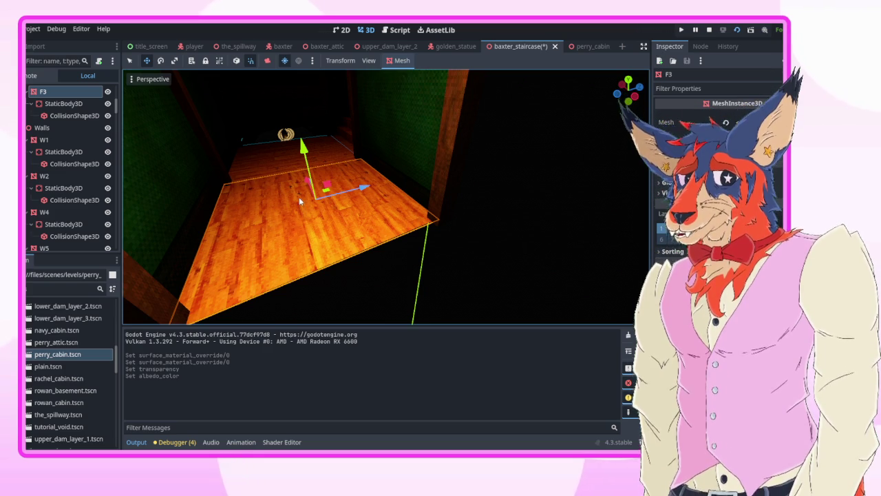
key(ctrl+d)
key(g)
key(x)
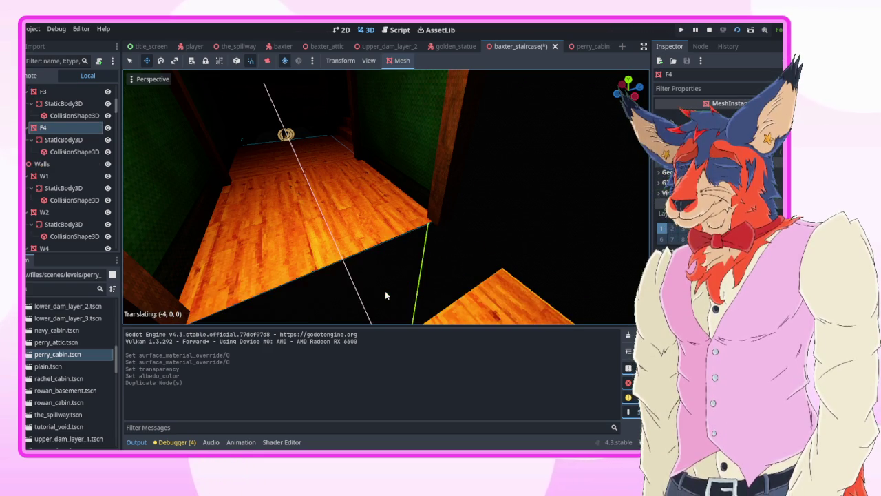
click(604, 242)
Step: Inspect the extended corridor floor from several angles, then save baxter_staircase
key(q)
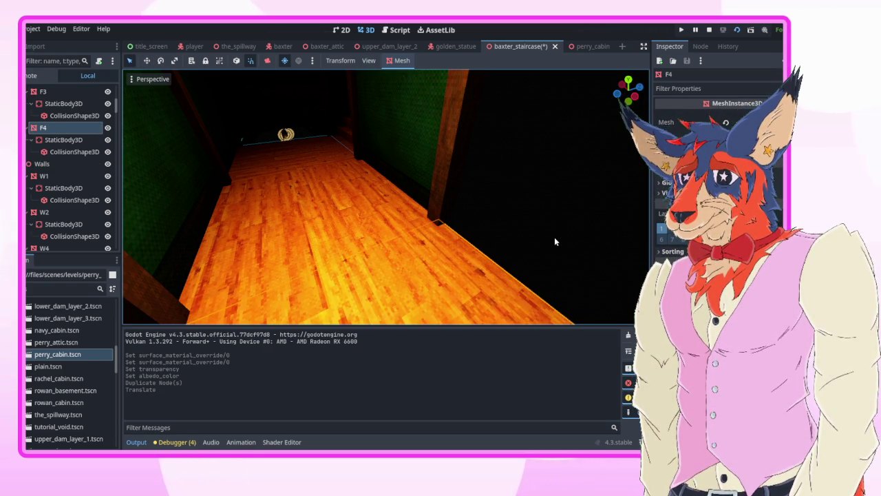
click(555, 241)
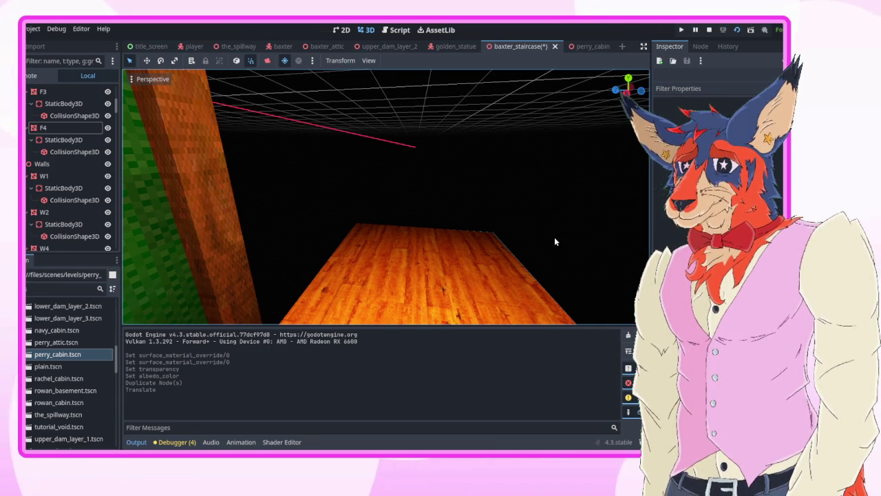
key(w)
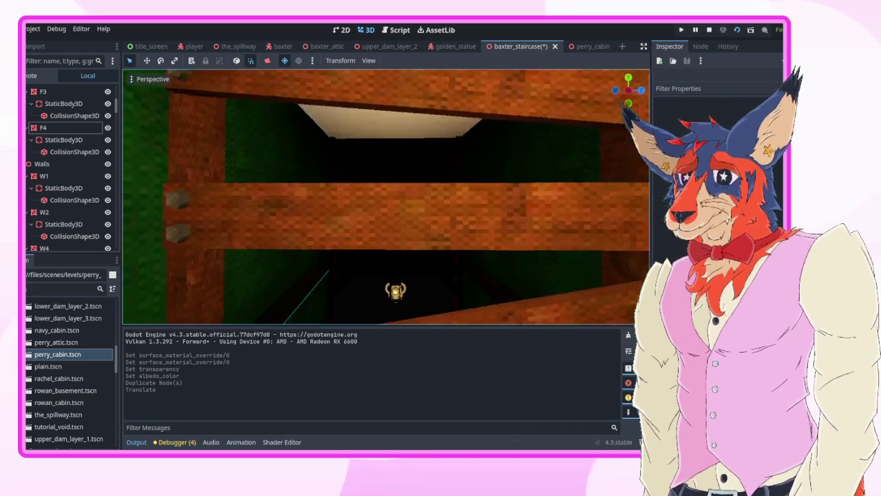
key(s)
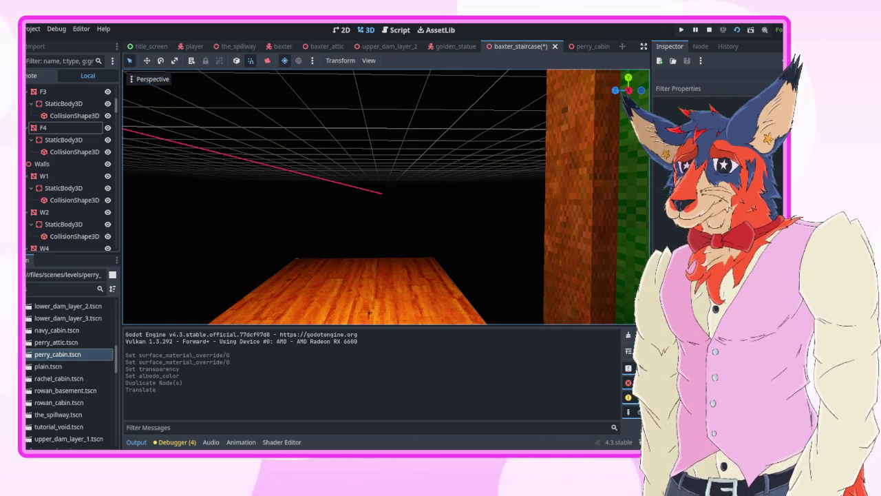
drag(419, 131, 523, 131)
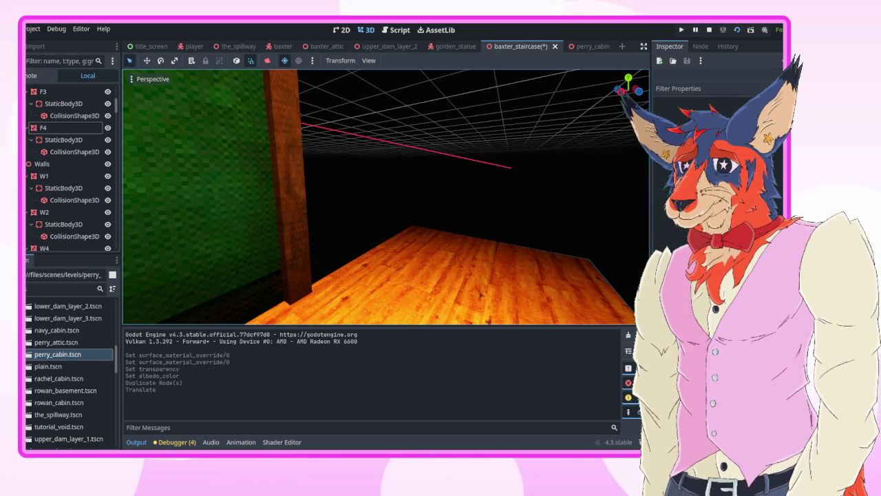
mouse_move(523, 131)
mouse_down()
mouse_move(540, 126)
mouse_move(523, 138)
mouse_move(496, 127)
mouse_move(418, 131)
mouse_up()
key(ctrl+s)
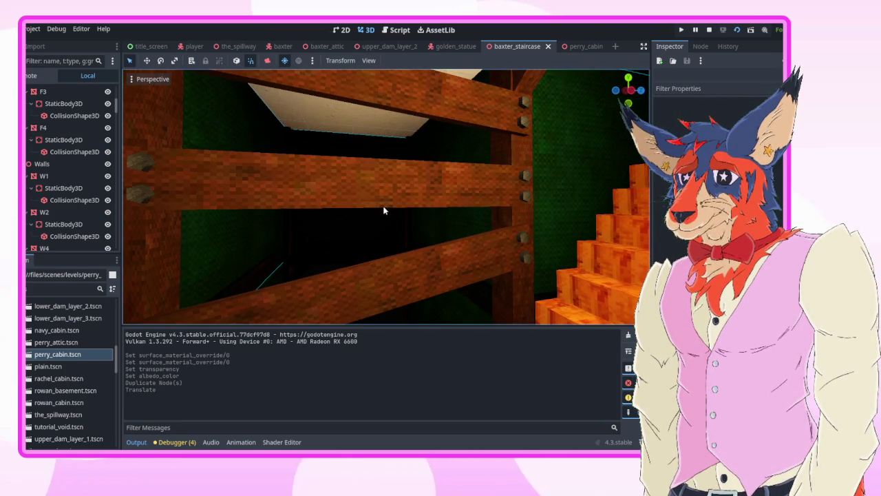
Step: Turn the view toward the stairs and select the extended floor piece F4
mouse_move(383, 208)
mouse_down()
mouse_move(351, 228)
mouse_move(324, 227)
mouse_move(358, 248)
mouse_move(362, 206)
mouse_move(413, 219)
mouse_move(455, 192)
mouse_move(440, 248)
mouse_move(297, 275)
mouse_up()
click(451, 207)
click(296, 275)
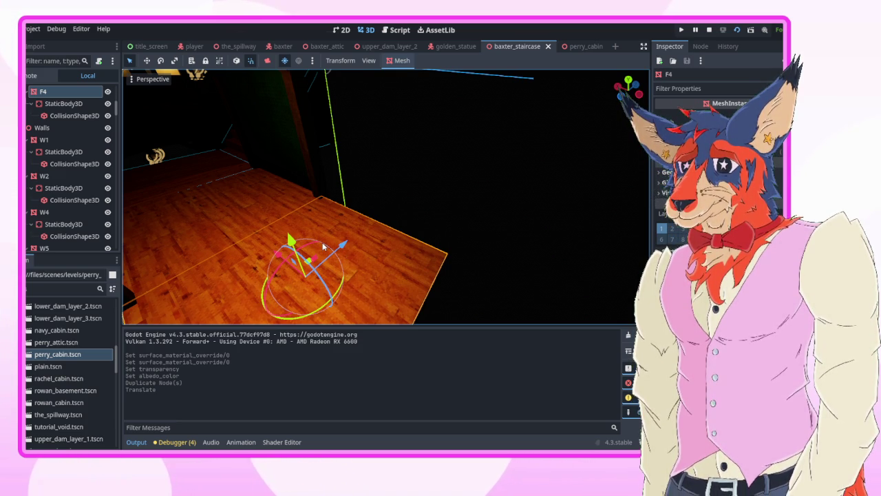
Step: Deselect floor F4, fly into the corridor, and toggle a node's visibility
click(452, 182)
key(w)
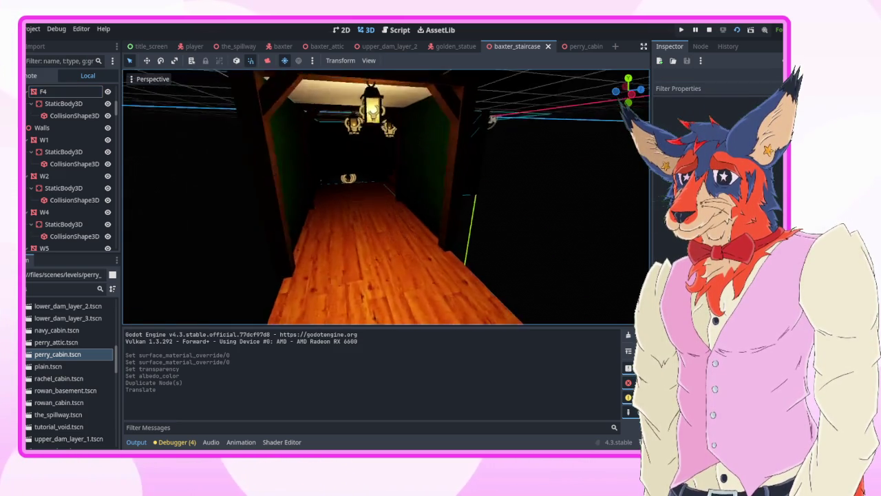
key(d)
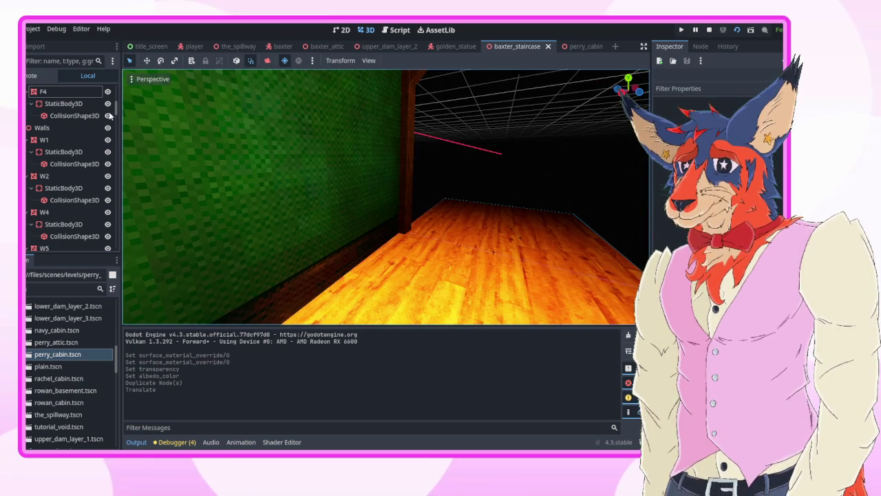
scroll(68, 172, up, 5)
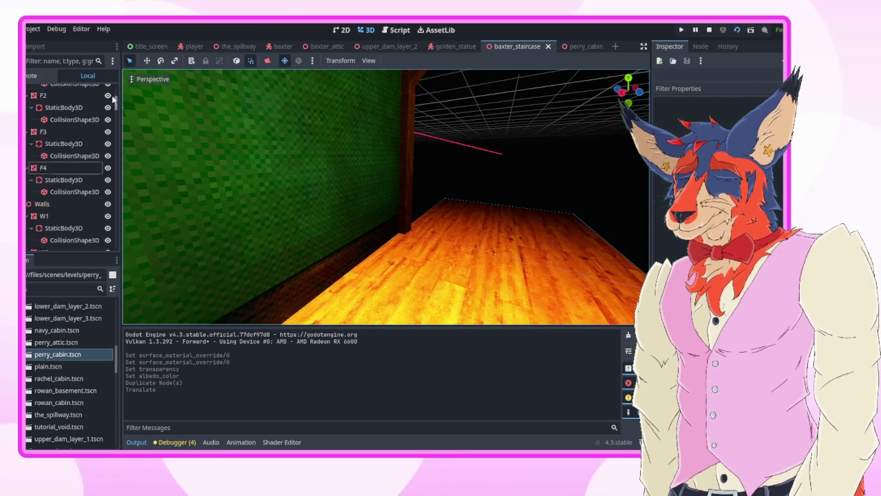
click(107, 93)
Step: Add an empty Node3D named Decor under World, then go to perry_cabin
click(55, 117)
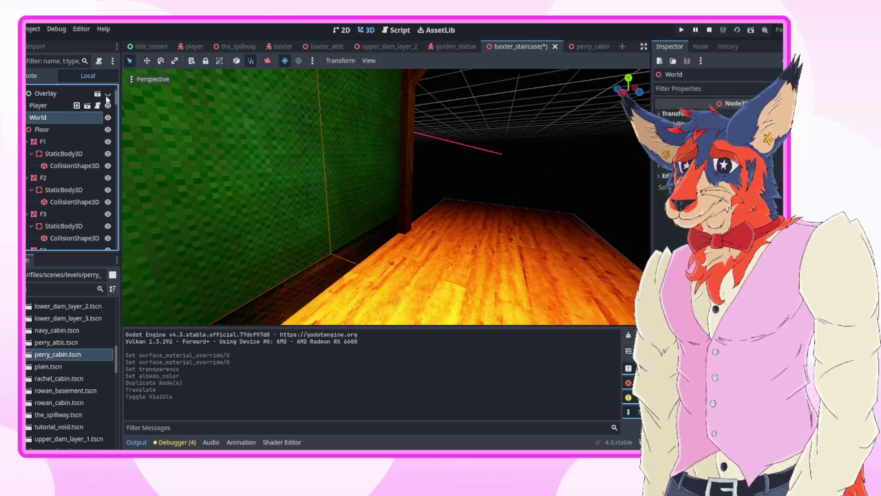
key(ctrl+a)
key(Return)
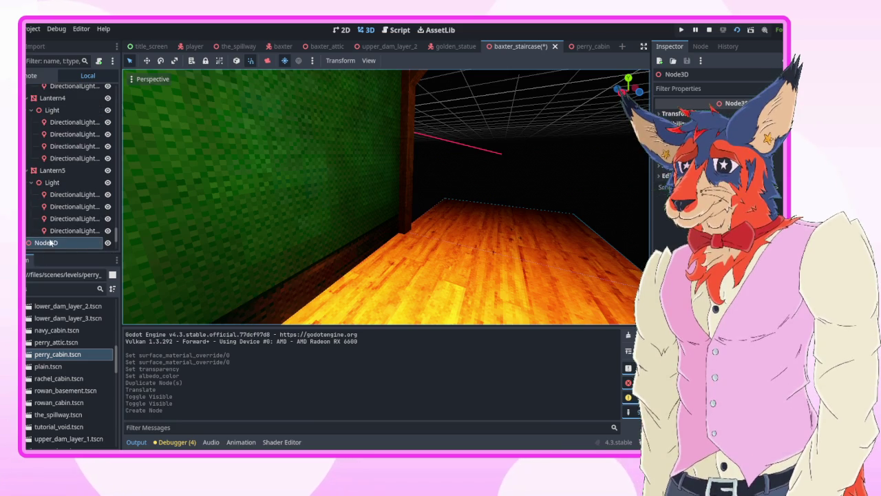
click(50, 241)
text(Decor)
key(Return)
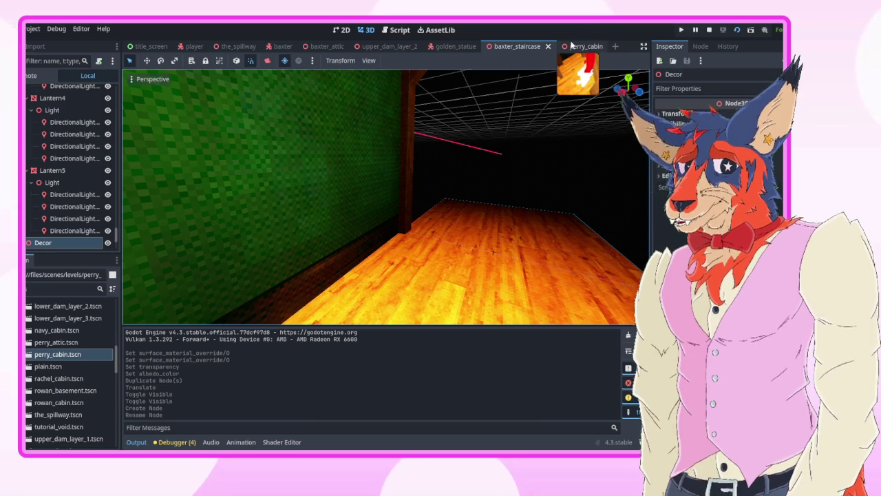
click(588, 47)
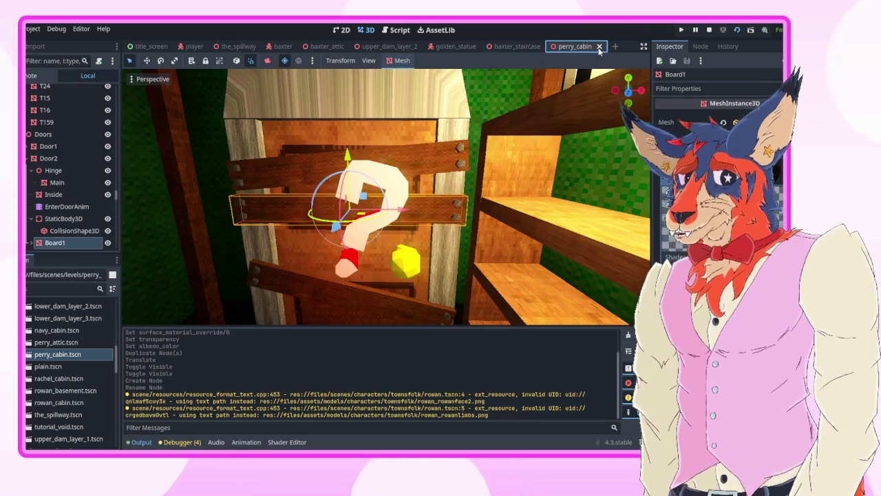
Step: Close perry_cabin and open the basement scene from the file system
click(599, 46)
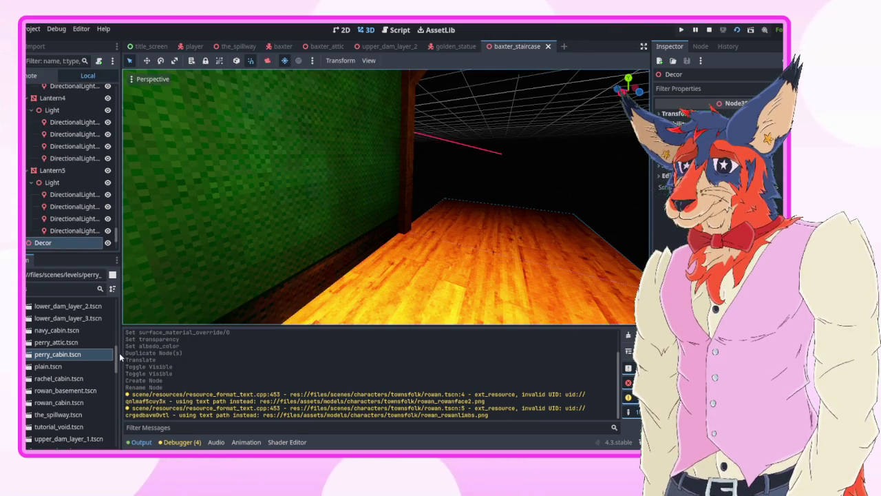
mouse_move(119, 357)
mouse_down()
mouse_move(116, 321)
mouse_move(116, 332)
mouse_up()
click(75, 329)
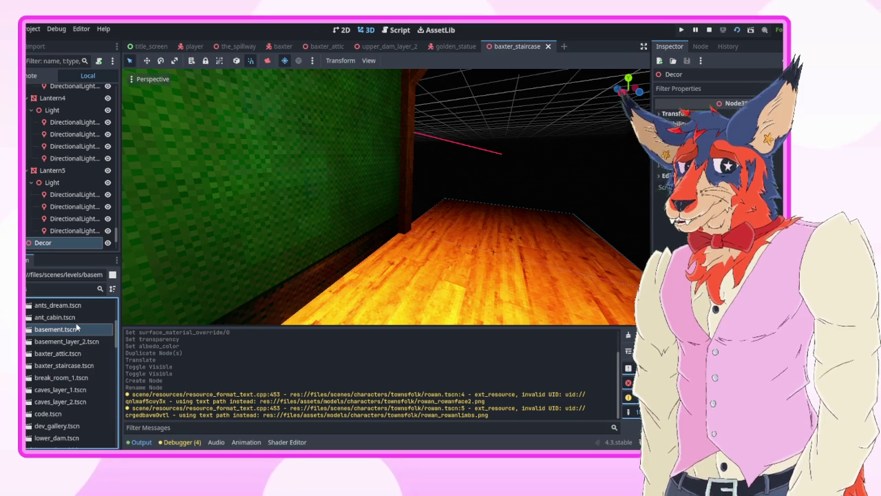
double_click(78, 328)
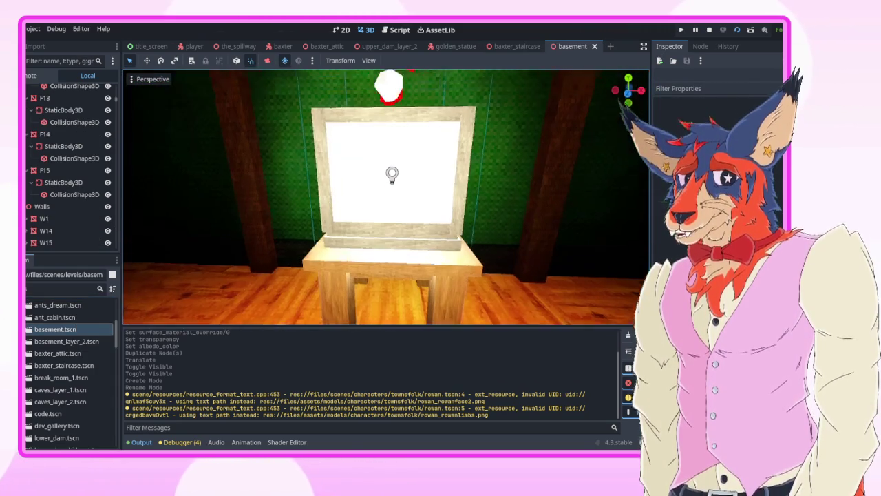
Step: Paste the basement's table into baxter_staircase under the Decor node
click(403, 243)
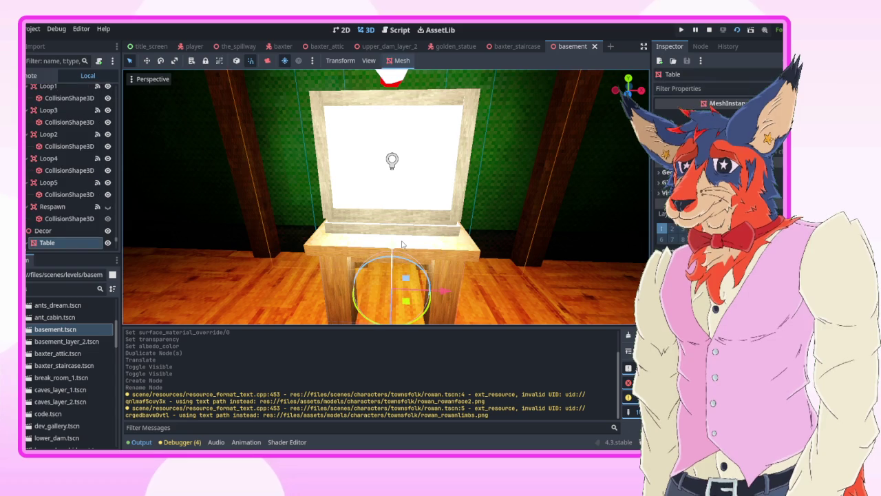
click(516, 46)
key(ctrl+v)
Step: Move the pasted table across the floor to the corridor's far end
key(f)
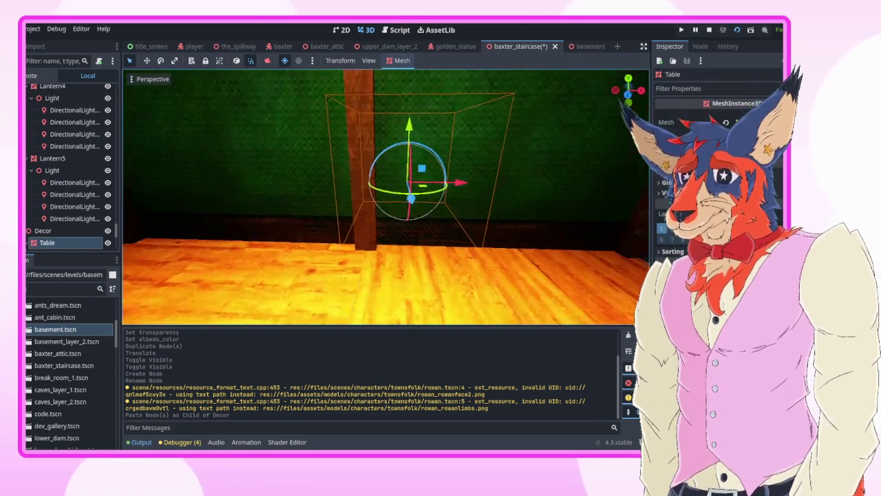
mouse_move(489, 224)
mouse_down()
mouse_move(475, 207)
mouse_move(489, 225)
mouse_up()
mouse_move(494, 193)
mouse_down()
mouse_move(363, 346)
mouse_move(306, 352)
mouse_up()
mouse_move(457, 256)
mouse_down()
mouse_move(462, 141)
mouse_move(471, 147)
mouse_up()
key(f)
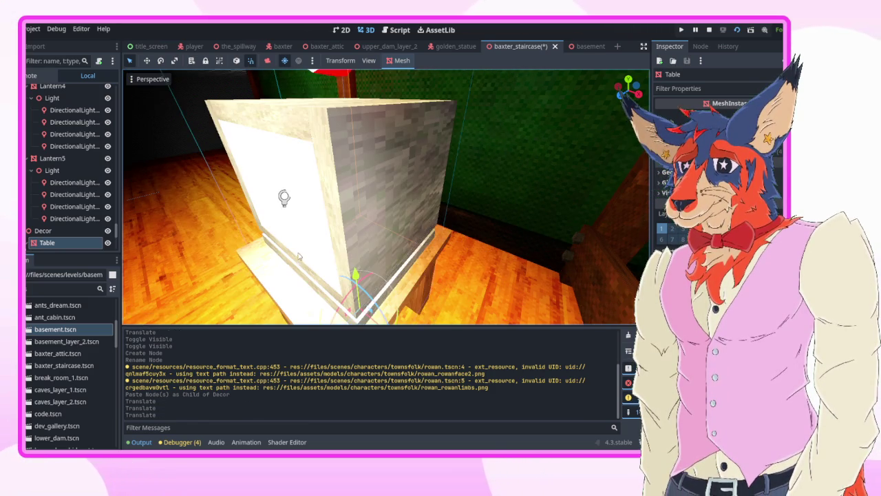
scroll(281, 197, down, 3)
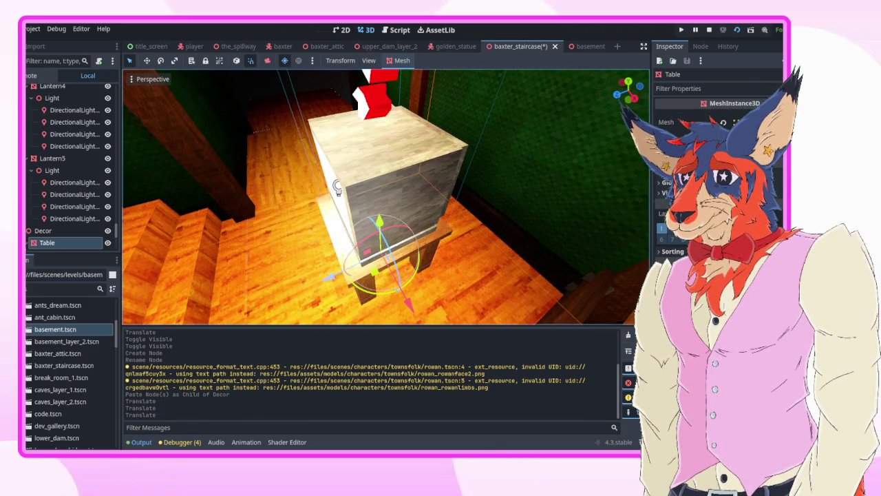
drag(400, 295, 386, 220)
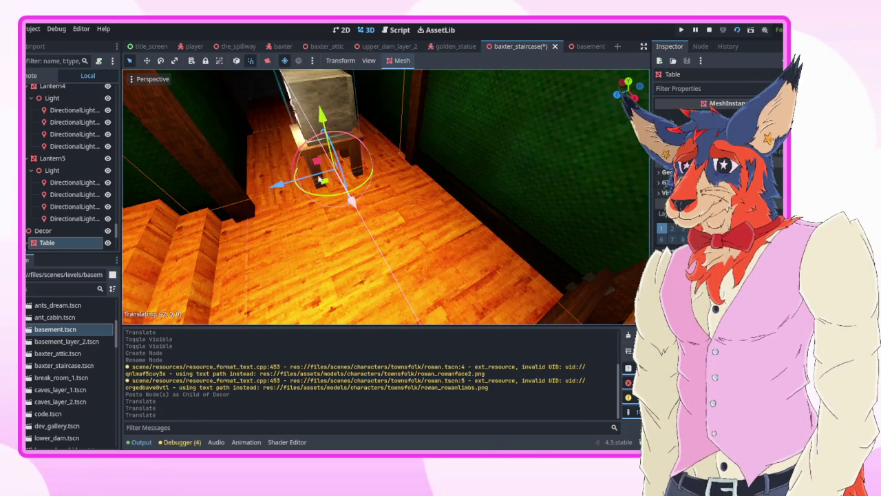
Step: Rotate the table 90 degrees so the TV faces down the room
scroll(322, 197, down, 2)
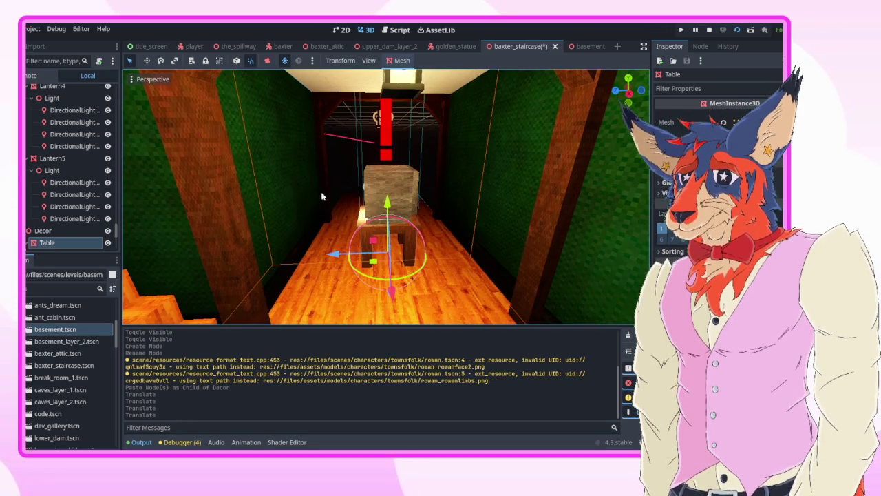
scroll(115, 229, down, 5)
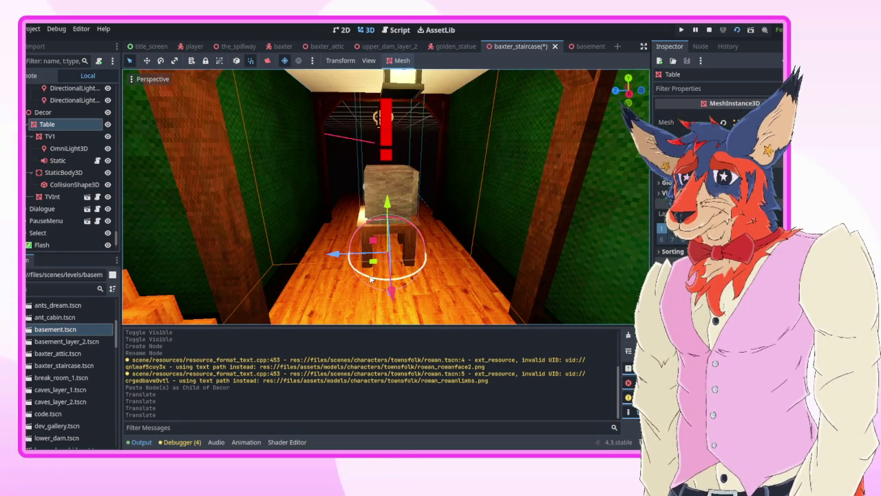
drag(370, 278, 422, 276)
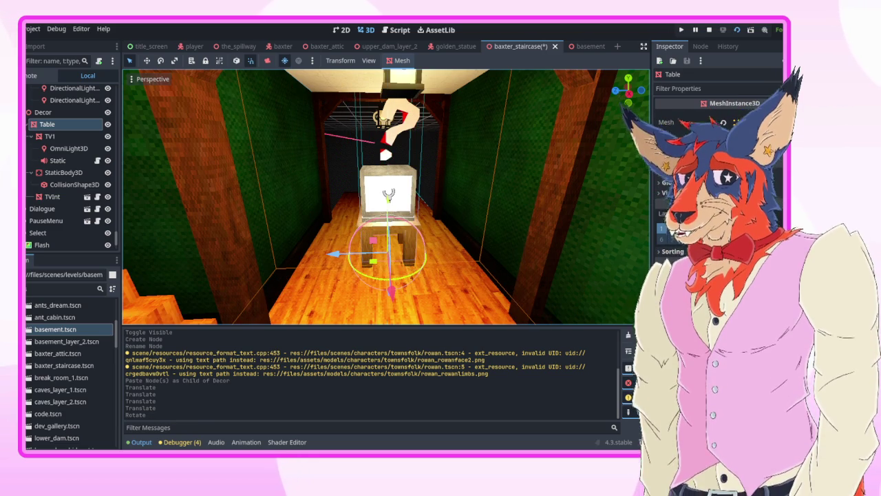
key(s)
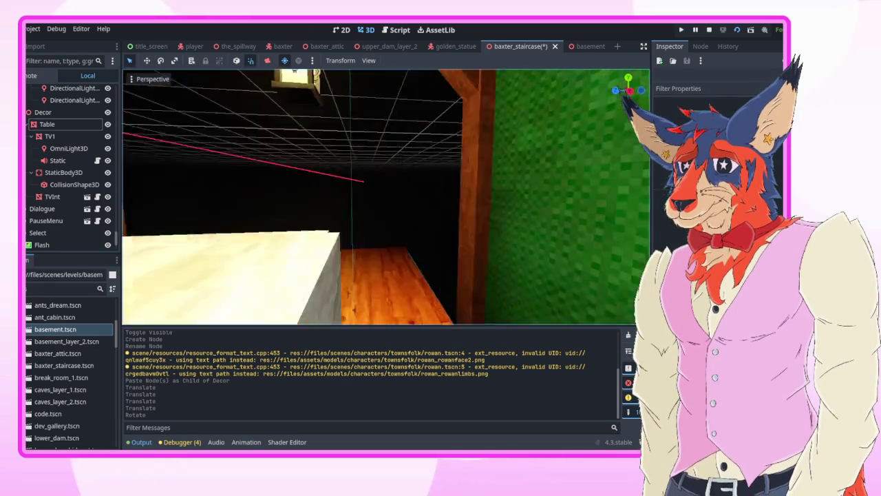
Step: Save baxter_staircase, then fly down the corridor to inspect the table, TV and staircase
key(ctrl+s)
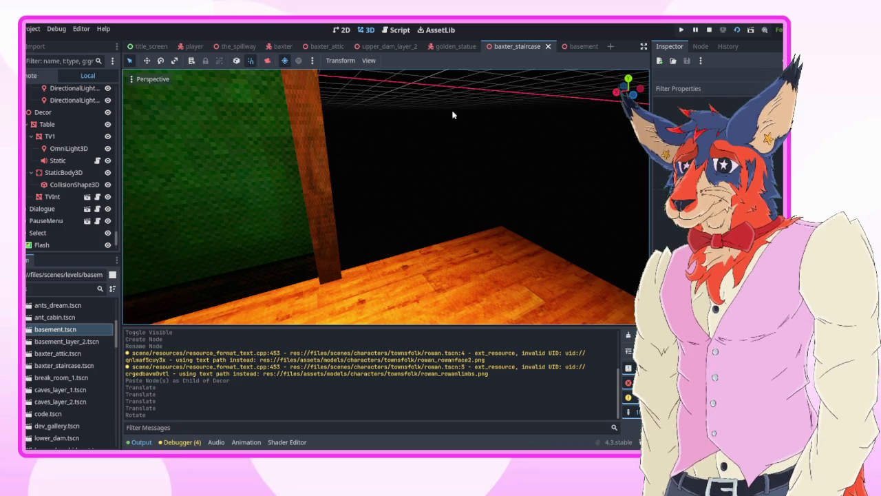
key(w)
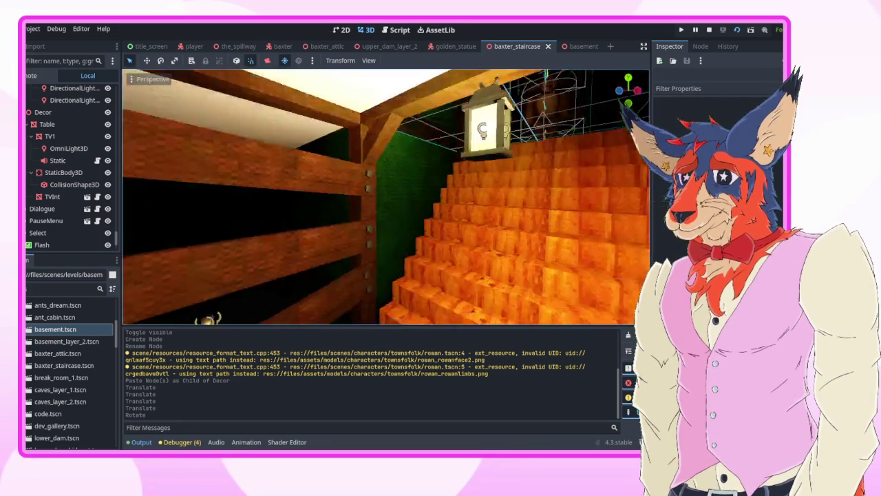
key(w)
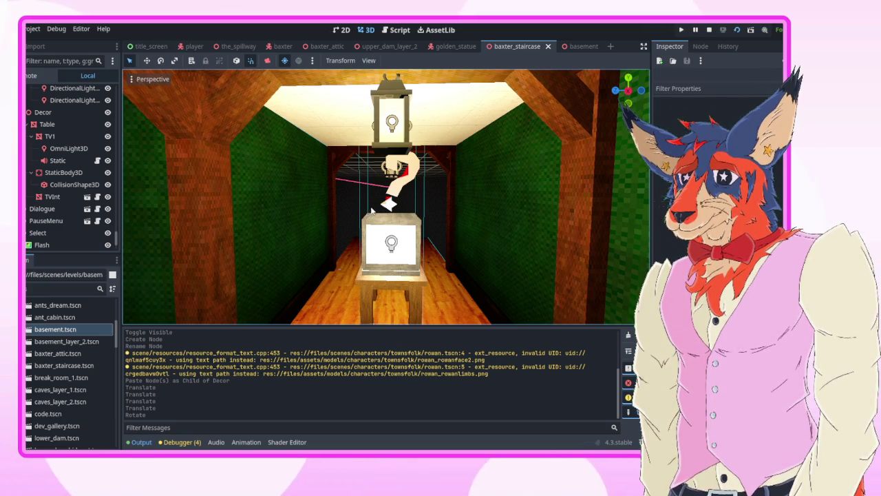
scroll(411, 227, up, 2)
scroll(386, 196, up, 6)
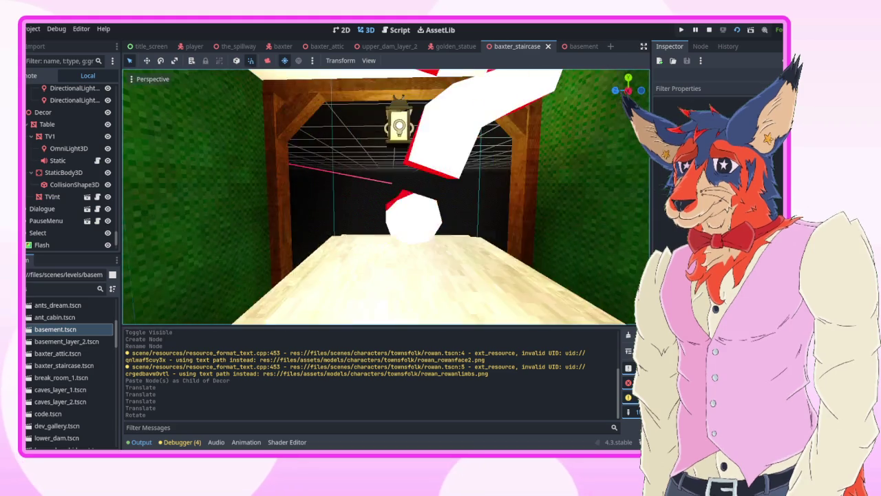
scroll(386, 196, down, 6)
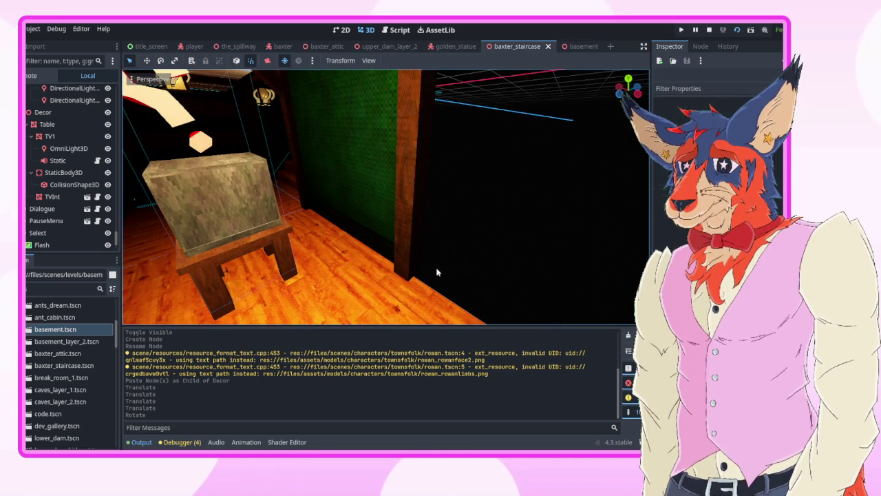
drag(436, 273, 544, 241)
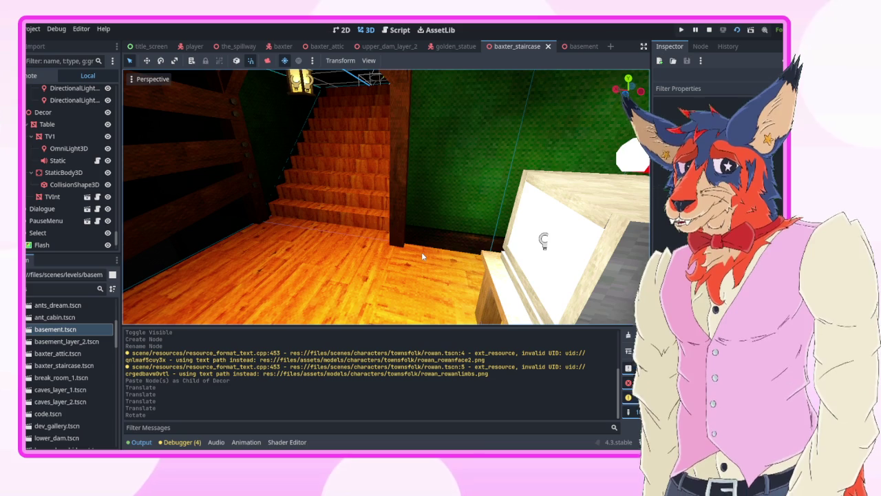
drag(544, 241, 475, 250)
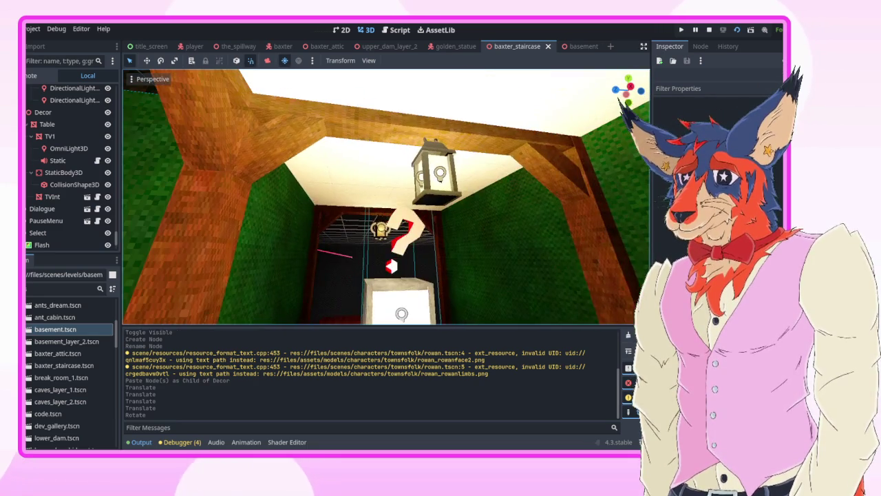
Step: Duplicate the three ceiling beams and the lantern and shift the copies along the ceiling
click(281, 139)
shift+click(463, 157)
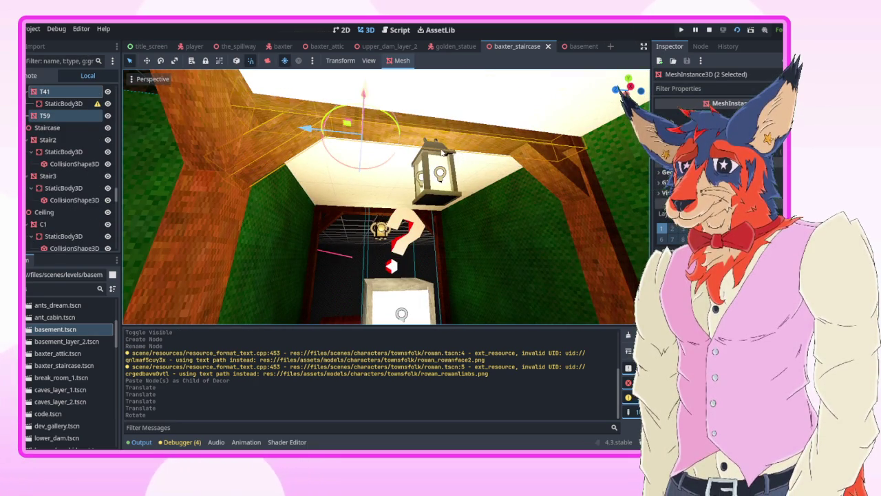
shift+click(443, 153)
shift+click(542, 167)
drag(479, 187, 477, 183)
key(ctrl+d)
drag(367, 168, 473, 201)
Step: Clear the selection, check the duplicated beams and lantern, and save baxter_staircase
key(w)
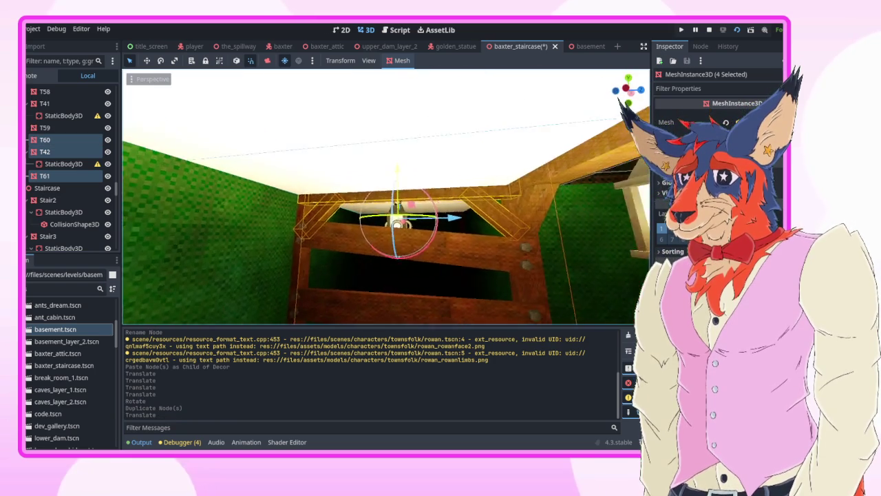
key(w)
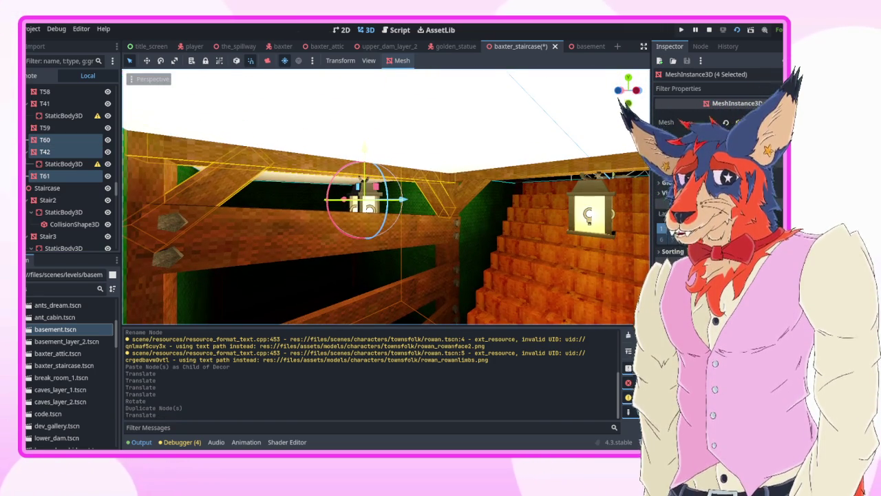
key(w)
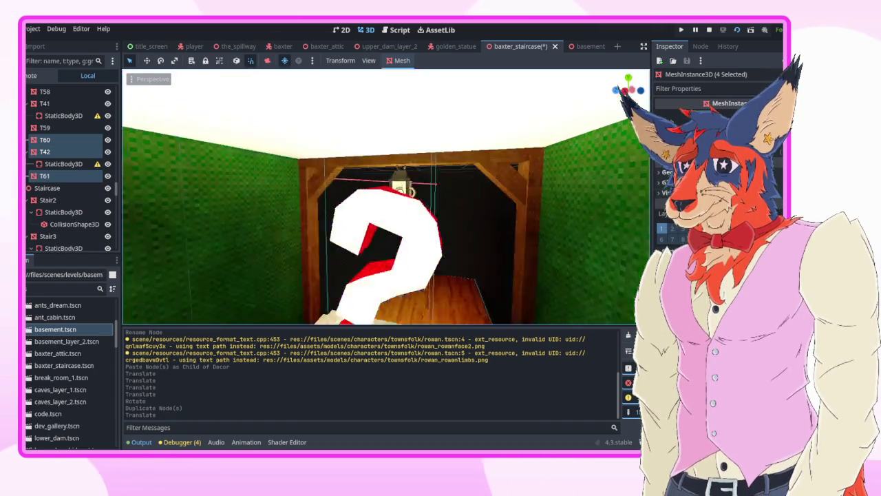
click(439, 207)
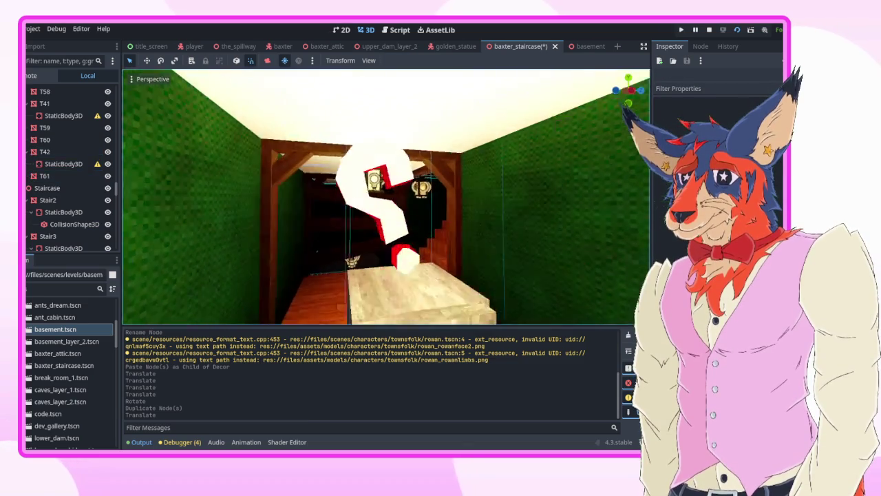
key(w)
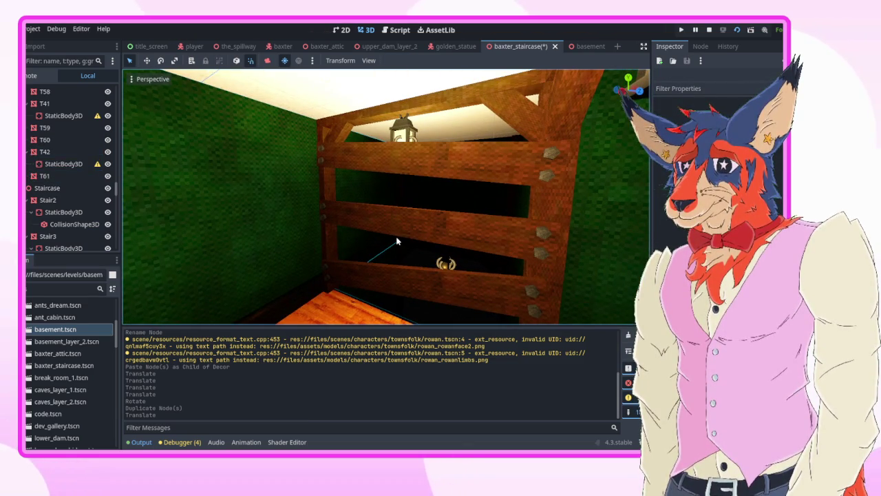
key(ctrl+s)
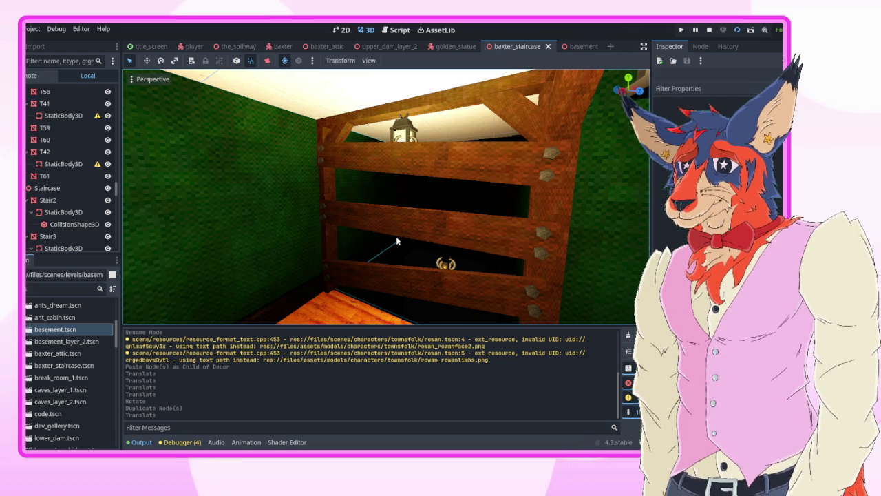
Step: Stop the running game with F8 and bring up the the_spillway scene
mouse_move(398, 236)
mouse_down()
mouse_move(372, 214)
mouse_move(377, 220)
mouse_up()
key(F8)
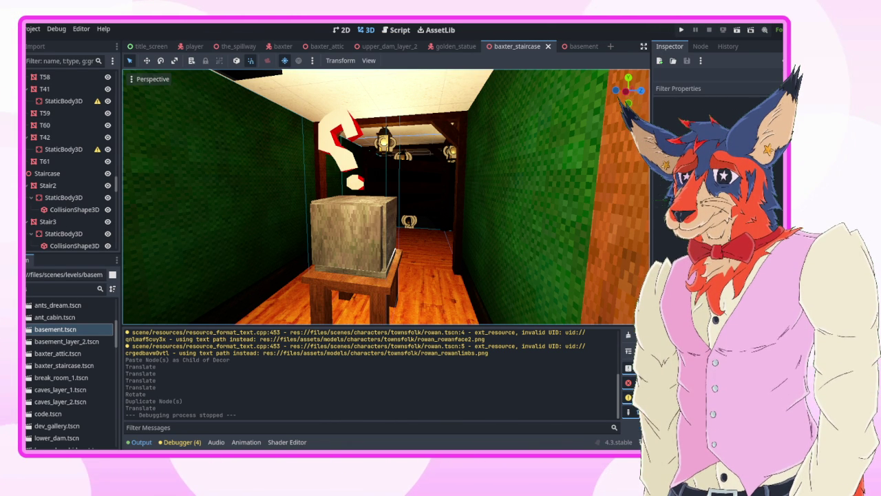
key(shift+f)
key(w)
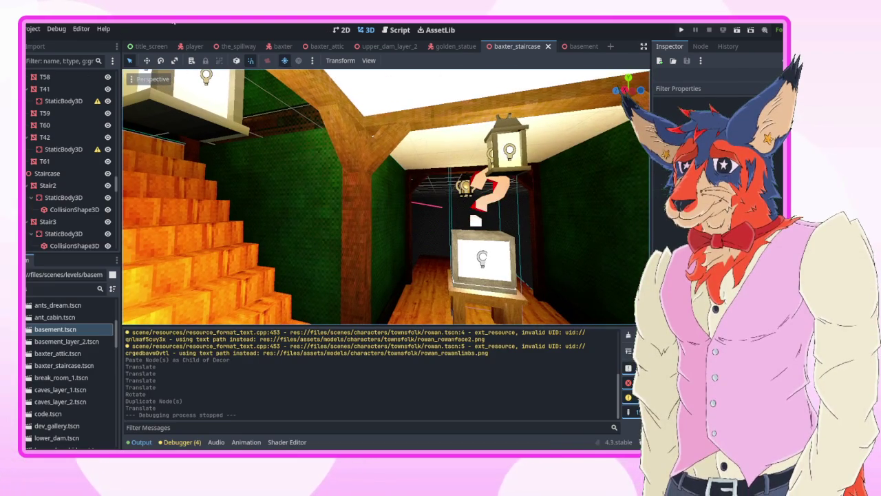
key(shift+f)
click(227, 46)
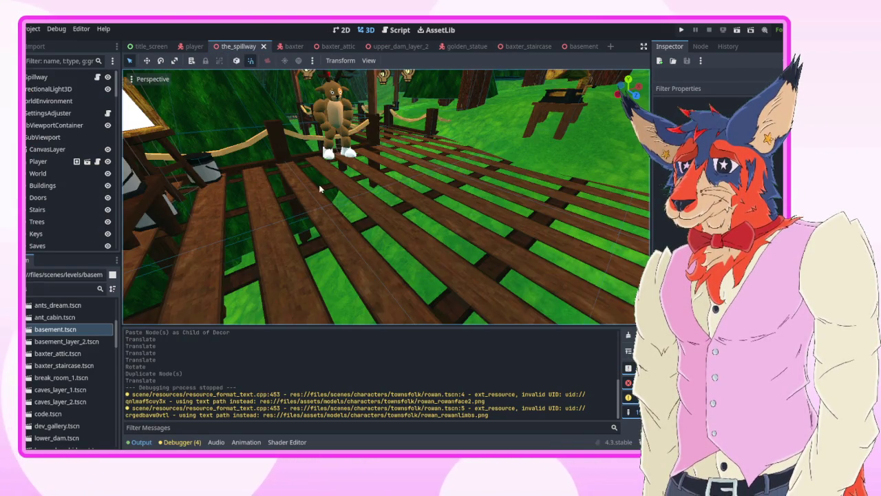
key(shift+f)
key(s)
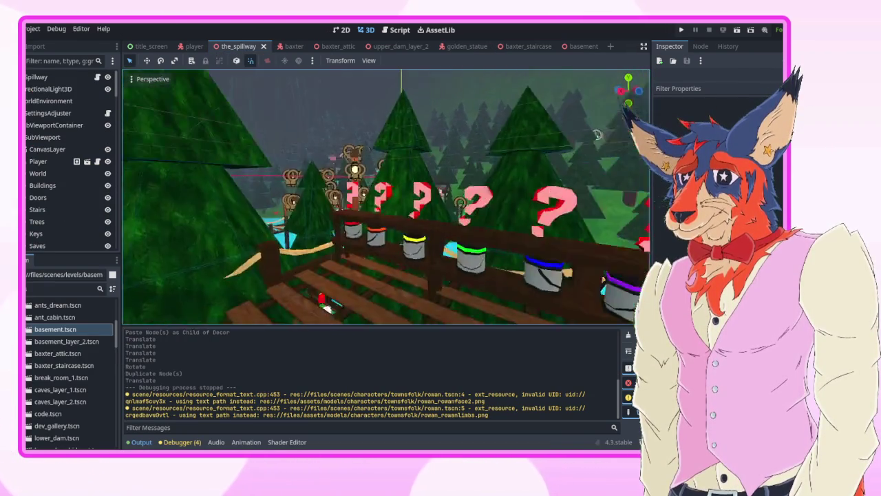
key(d)
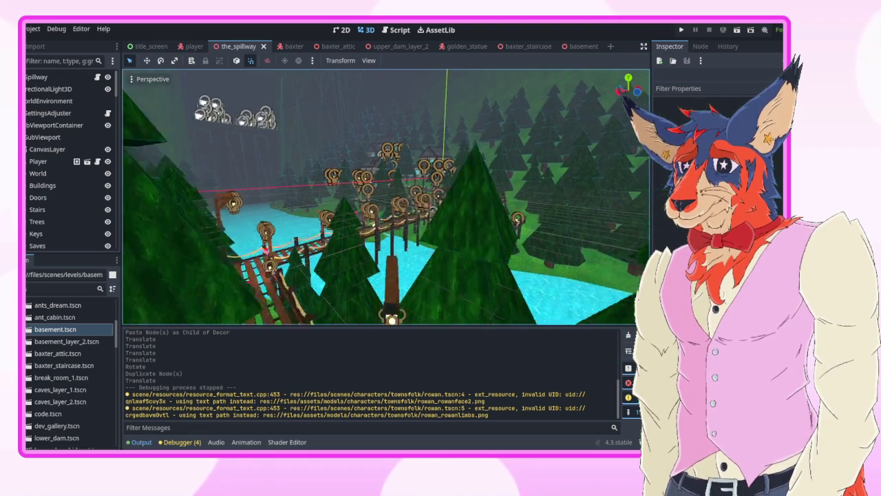
key(w)
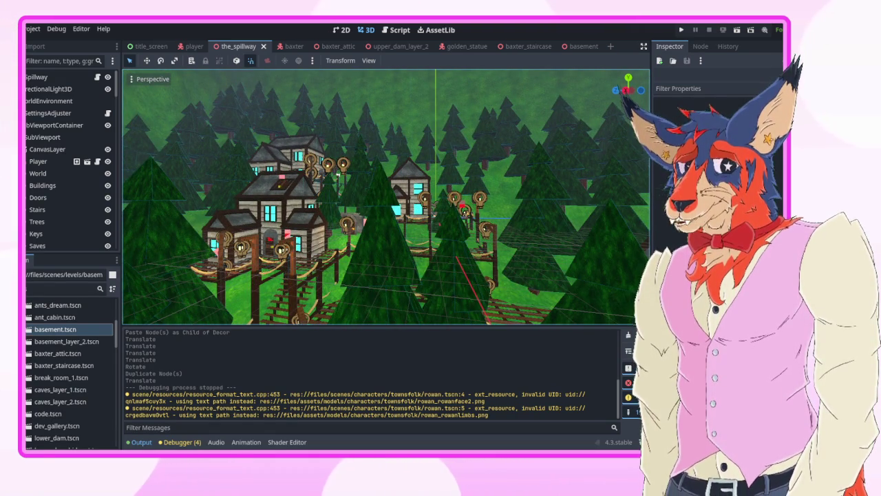
key(d)
key(d)
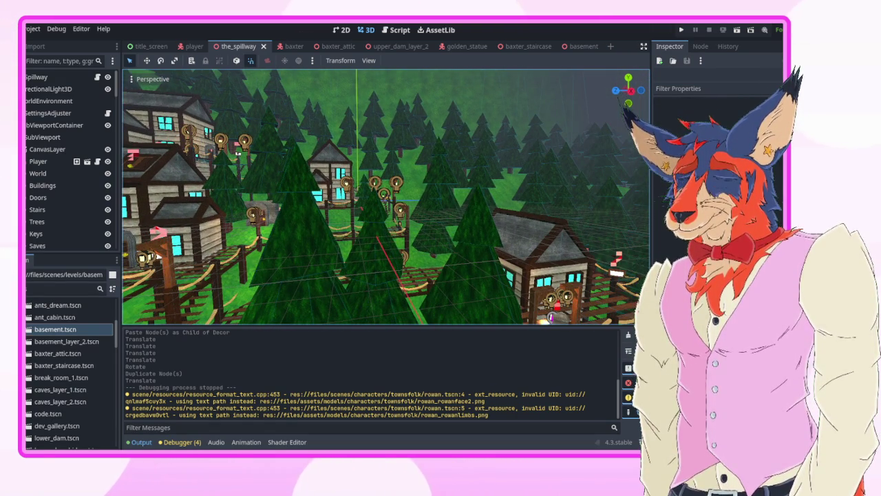